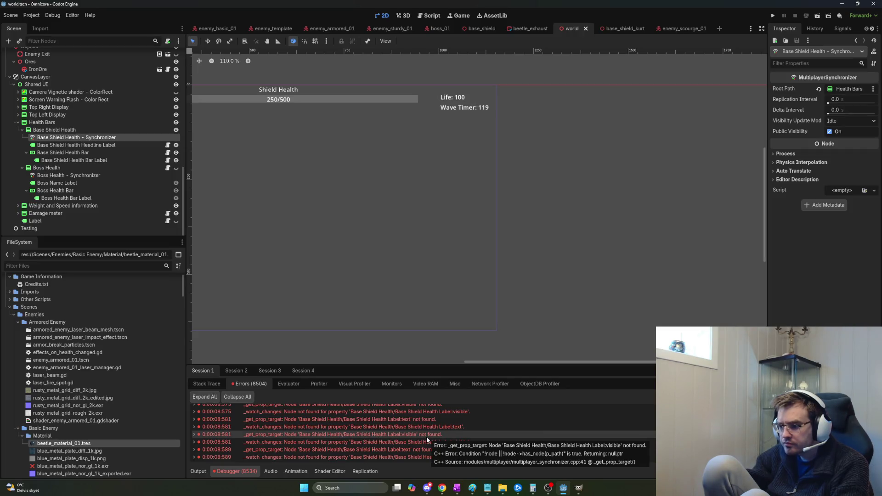
Expand and collapse an error in the Debugger's Errors list to read its details
scroll(398, 435, down, 2)
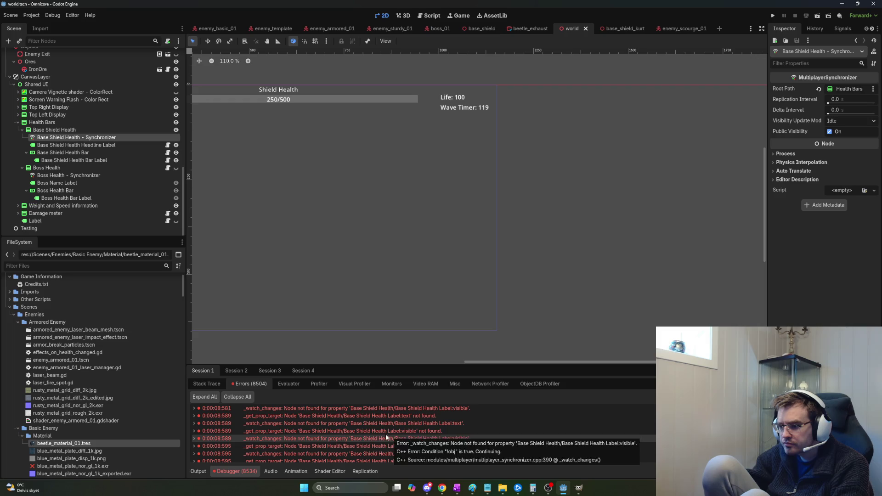
double_click(387, 434)
double_click(383, 433)
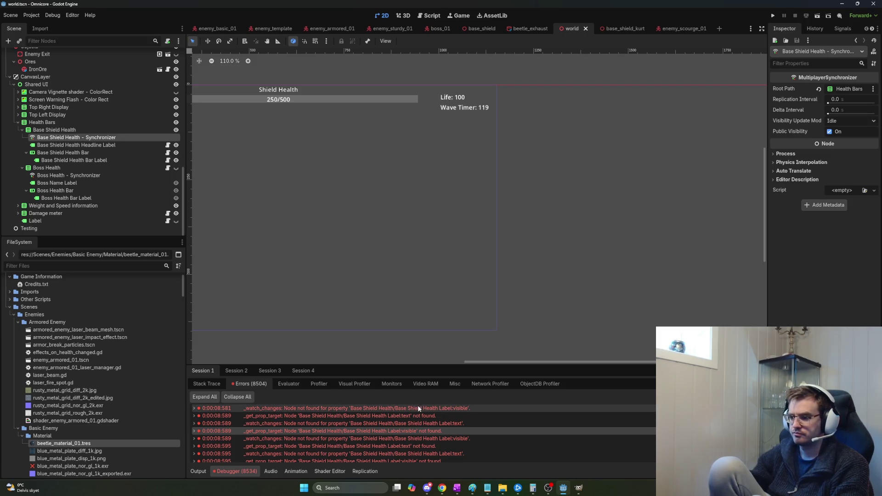
Inspect the Boss Health and Base Shield Health synchronizers' replicated properties, then select Base Shield Health
click(103, 173)
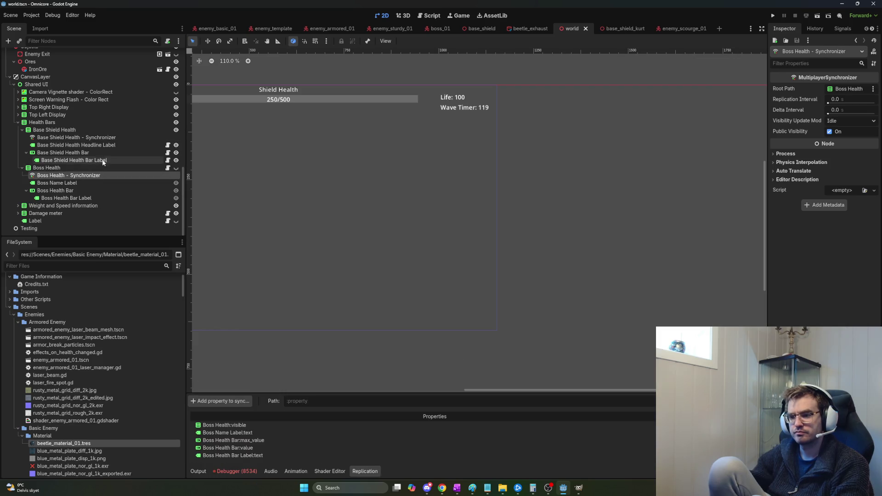
click(74, 138)
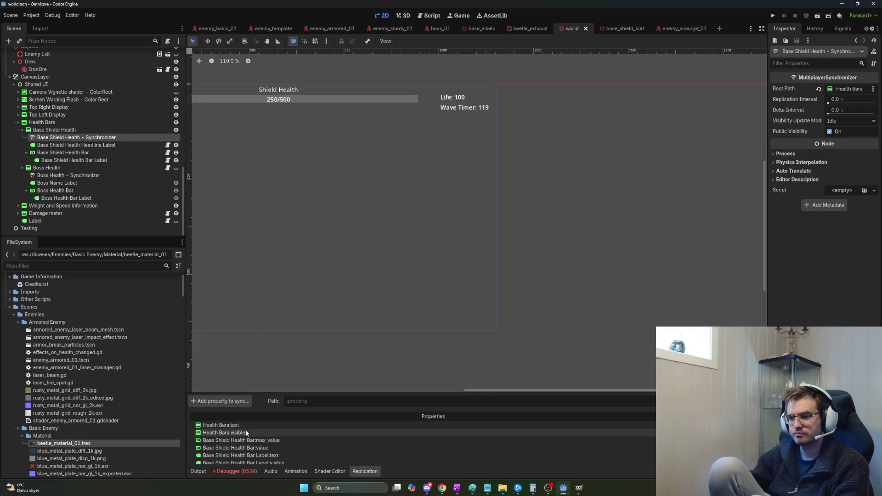
click(92, 130)
Add a MultiplayerSynchronizer under Base Shield Health named 'New synch health'
key(ctrl+a)
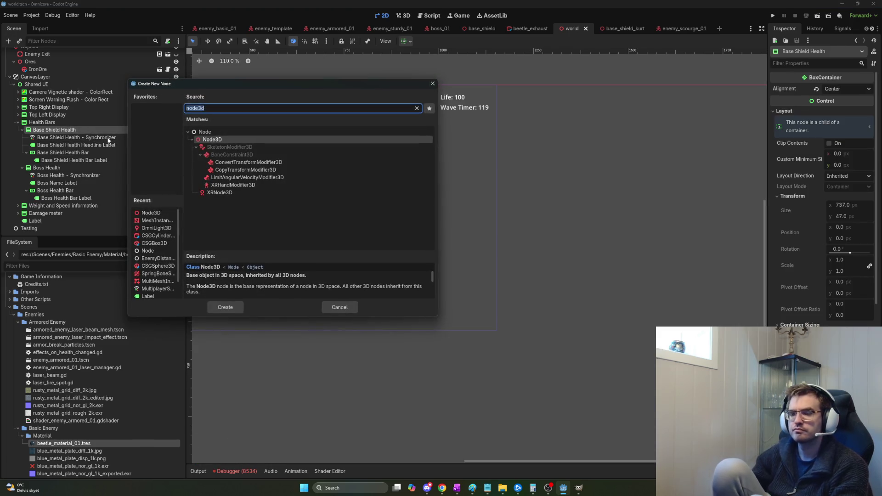
text(synch)
key(Return)
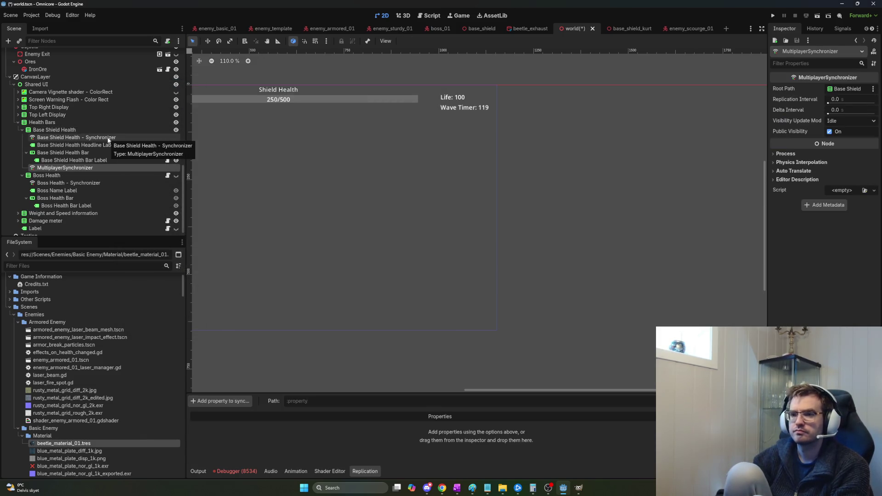
key(F2)
text(3)
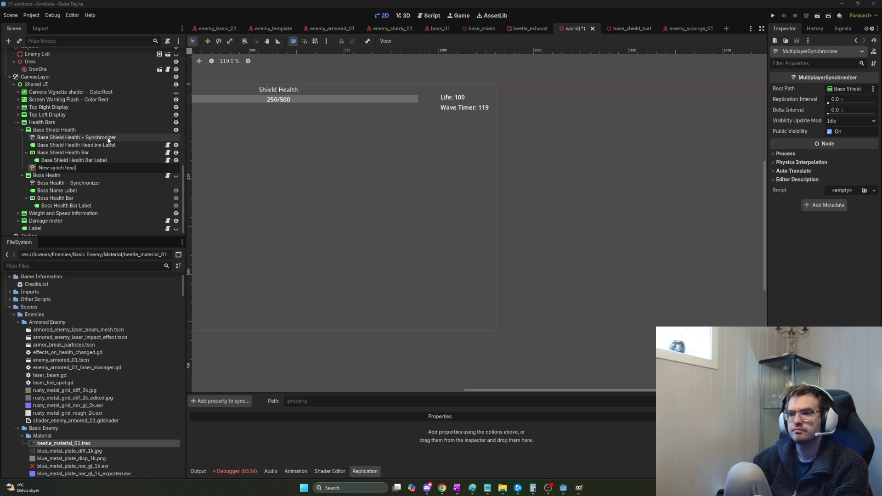
text(th)
key(Return)
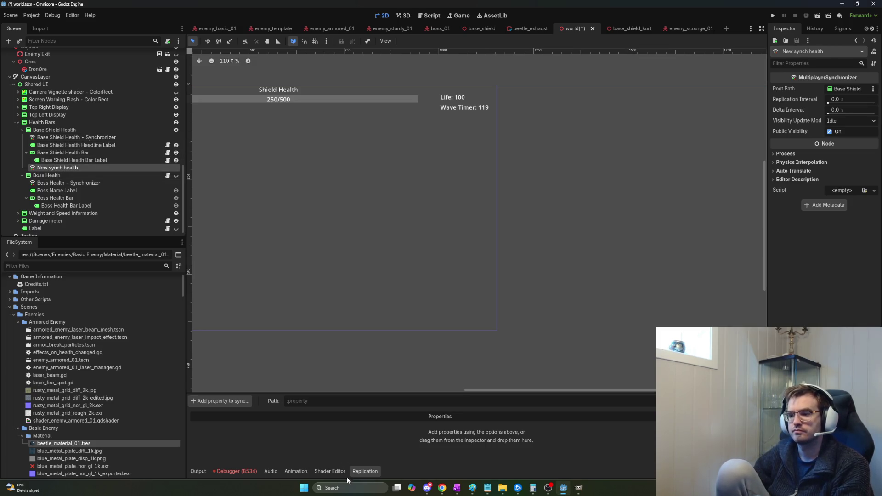
click(69, 160)
click(67, 168)
Show the Debugger's runtime error list and scroll through the errors
click(236, 472)
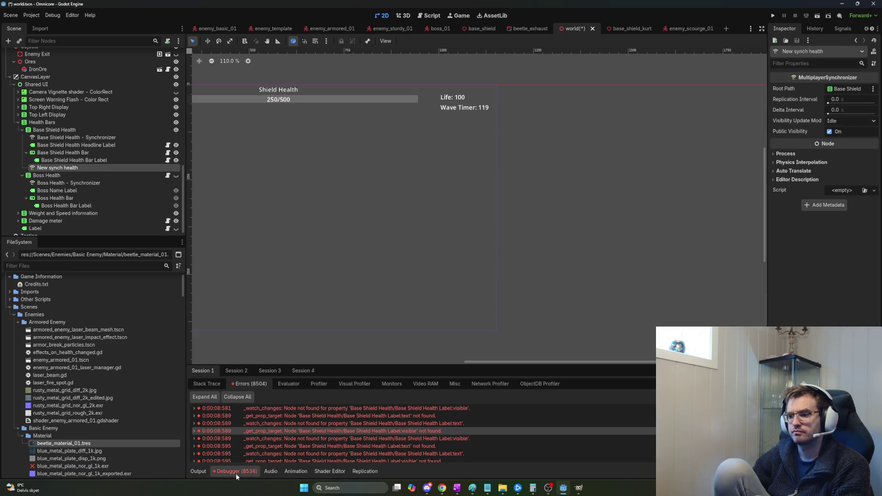
scroll(348, 436, up, 4)
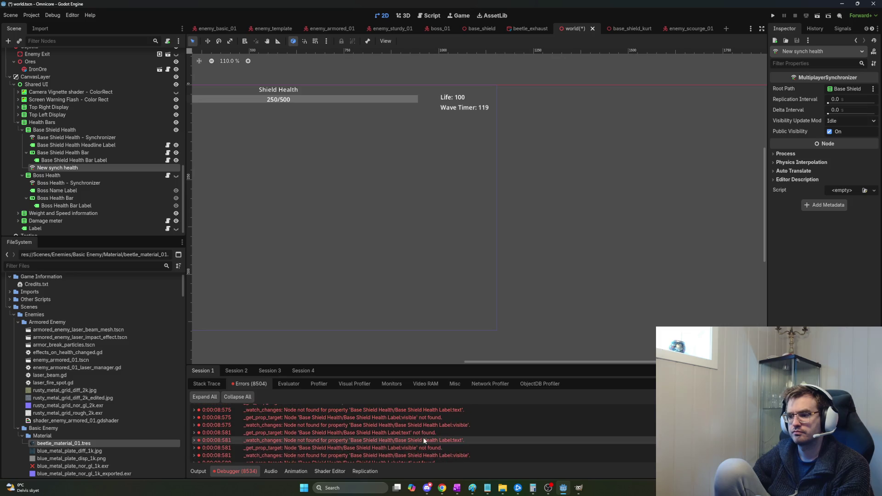
scroll(372, 431, up, 3)
scroll(486, 451, down, 1)
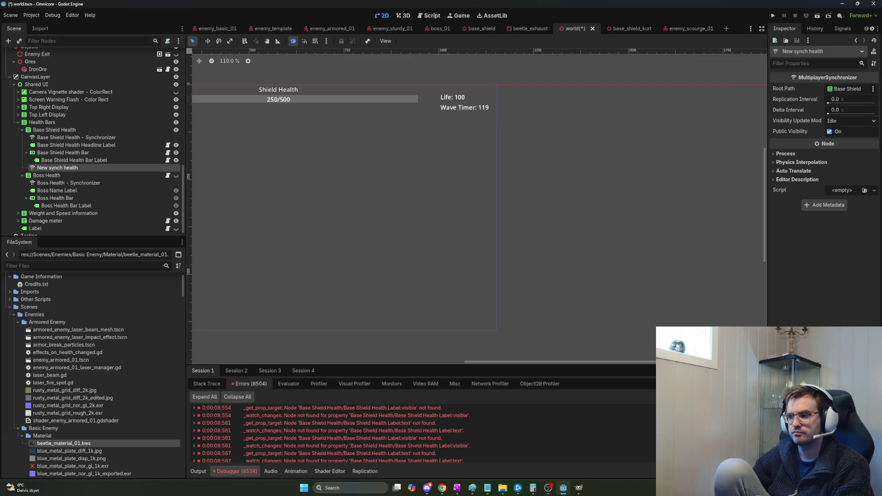
scroll(348, 435, up, 5)
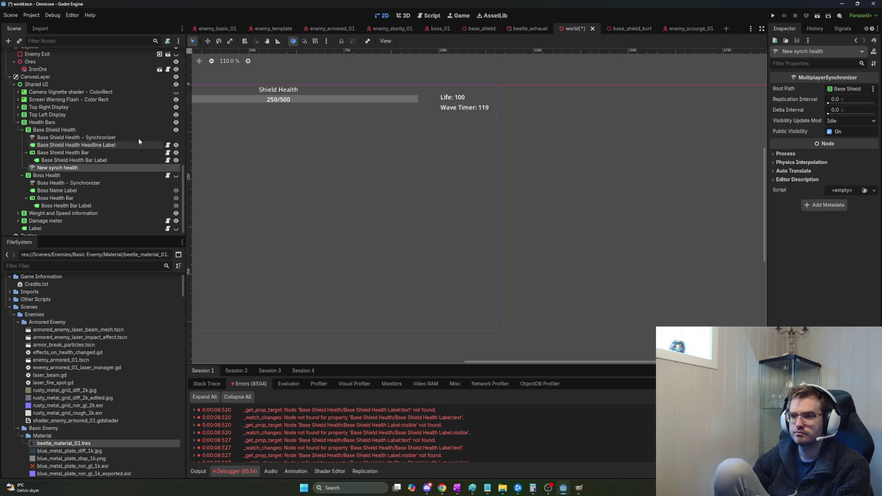
Start attaching a script to New synch health, cancel it, and reselect the node
click(168, 41)
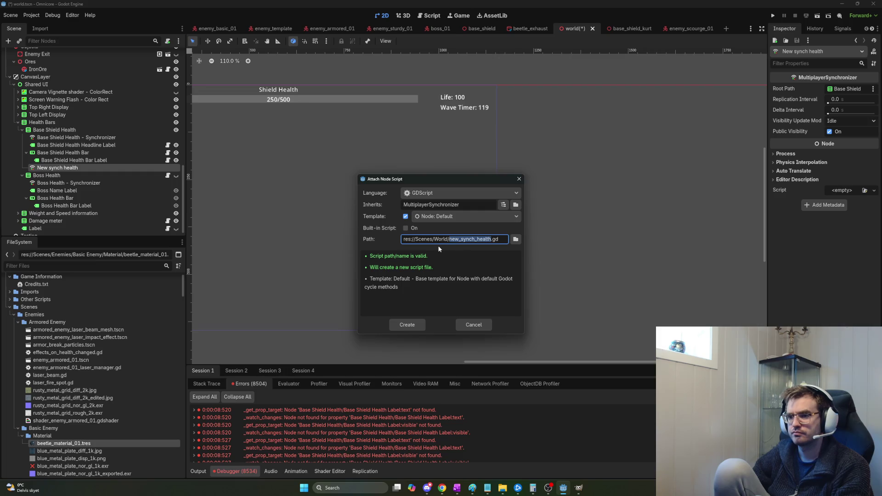
key(Escape)
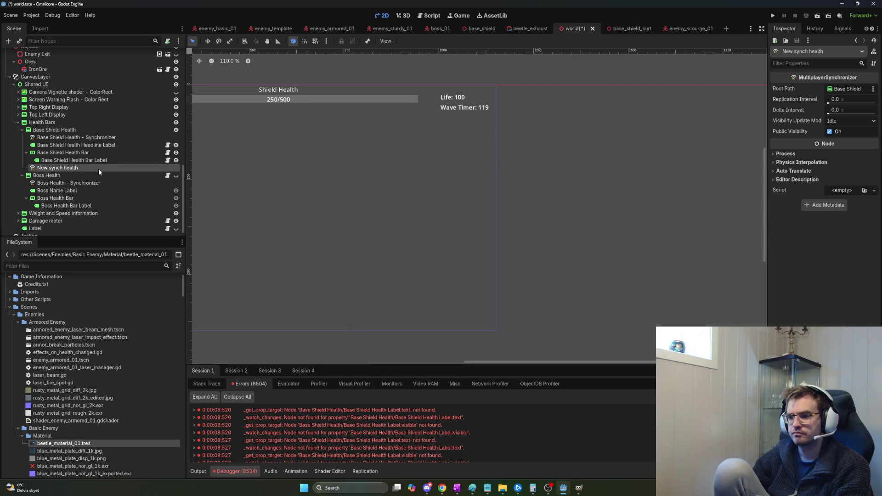
click(75, 166)
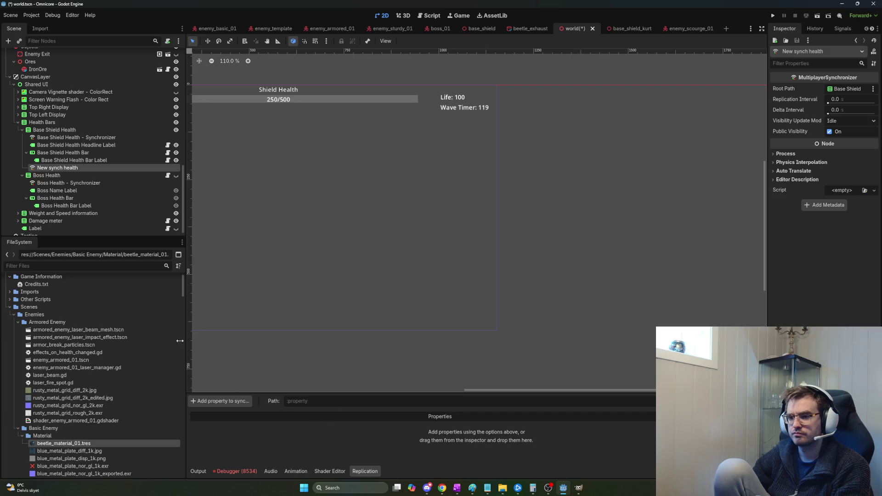
Add the Base Shield Health Headline Label's text property to New synch health's replication list
click(224, 402)
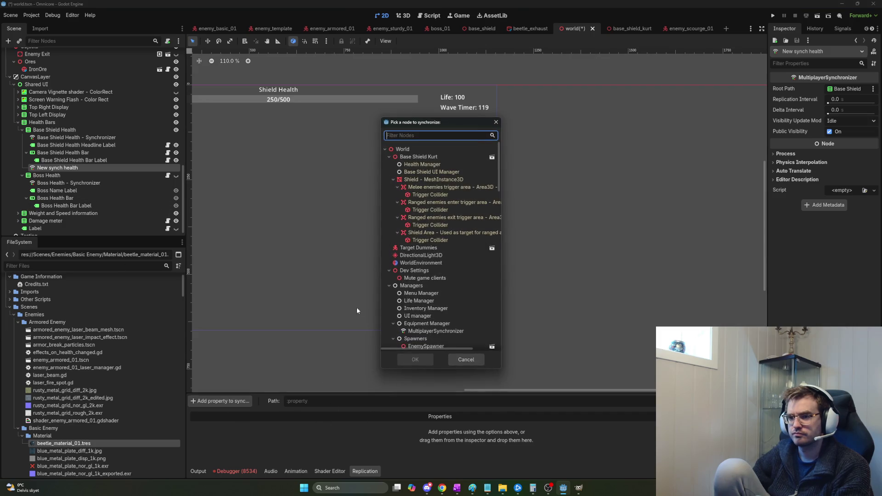
scroll(423, 290, down, 5)
scroll(452, 294, down, 10)
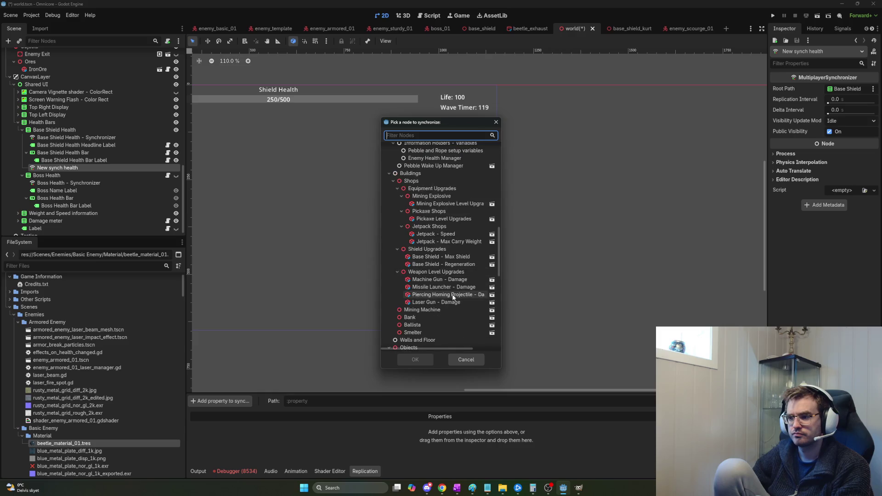
text(base)
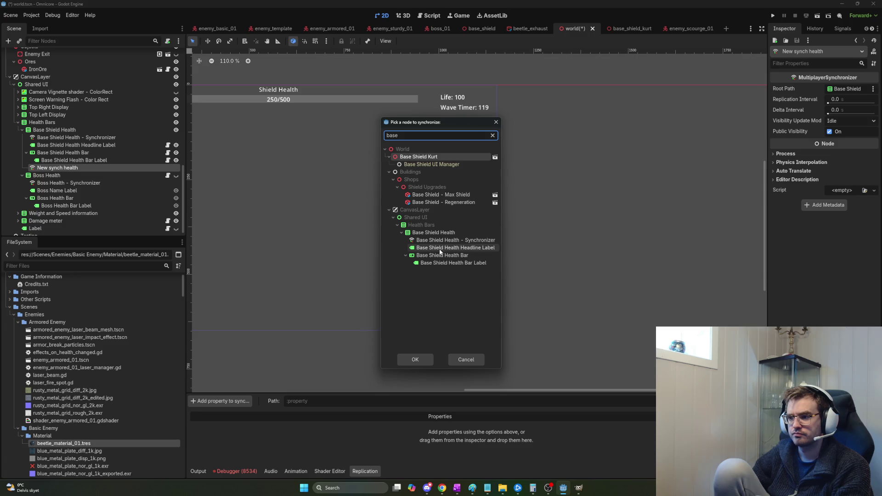
double_click(439, 248)
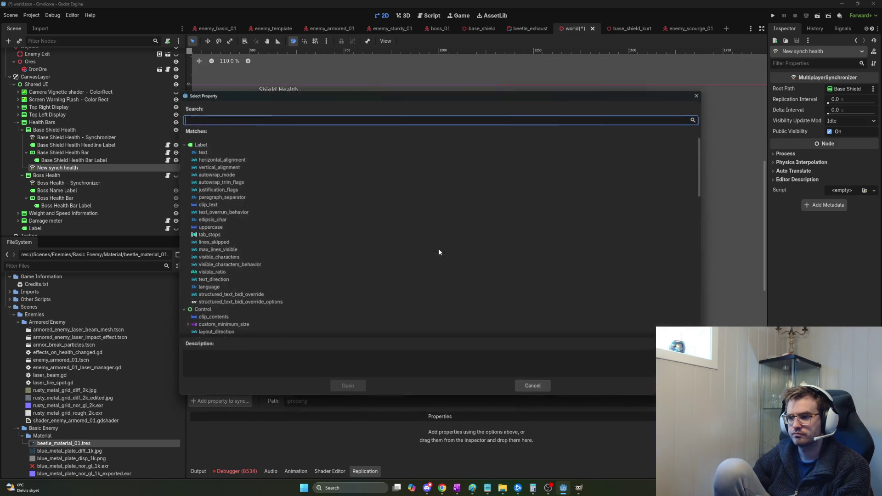
double_click(231, 150)
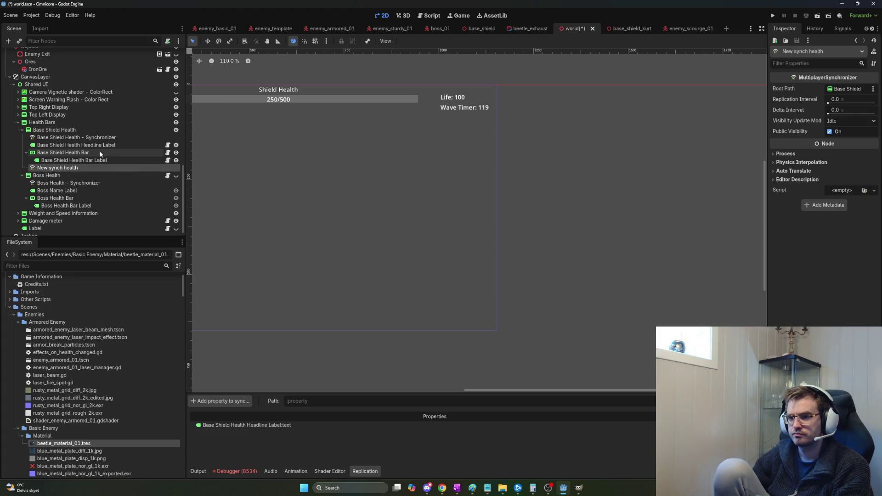
click(99, 138)
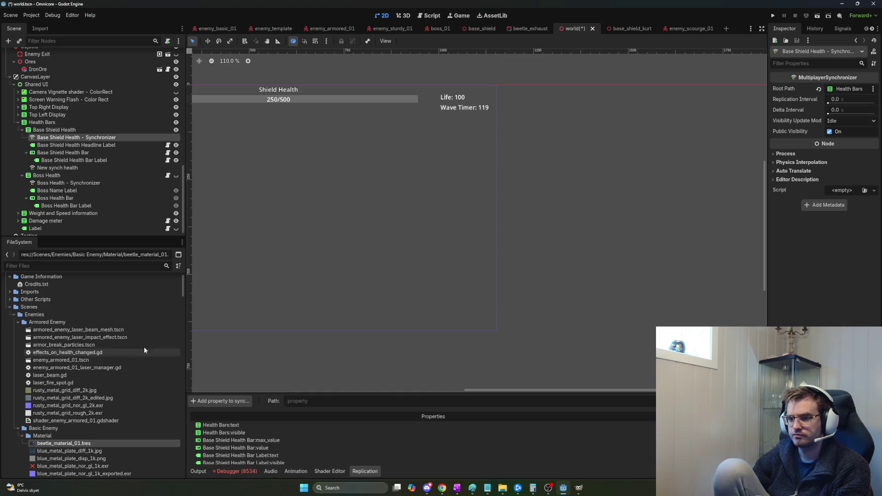
Compare the old Base Shield Health synchronizer's properties with New synch health's single synced text
double_click(67, 138)
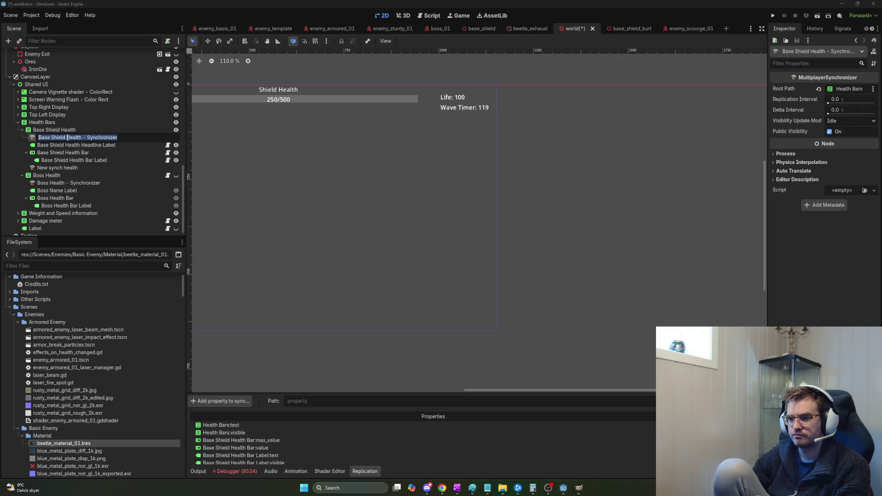
click(66, 168)
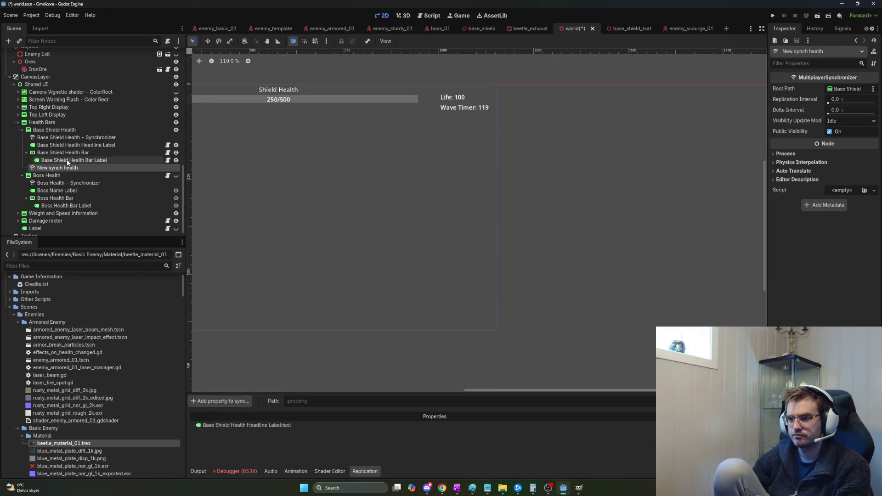
click(69, 138)
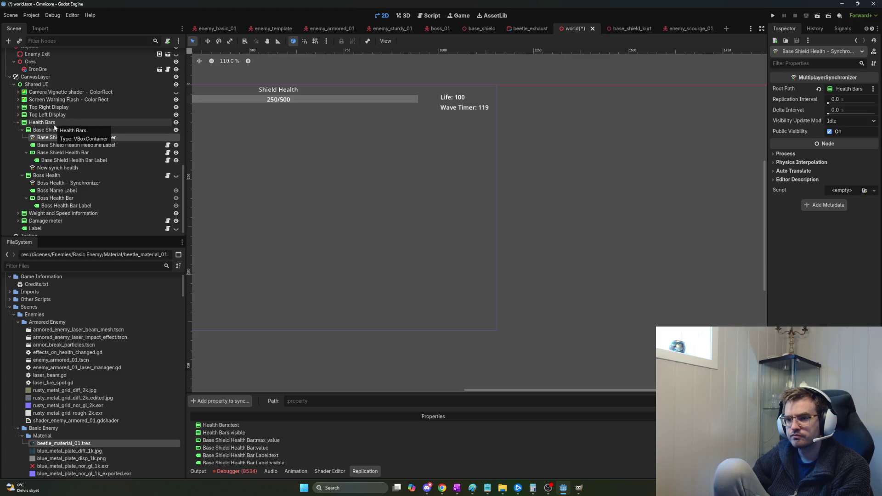
click(56, 168)
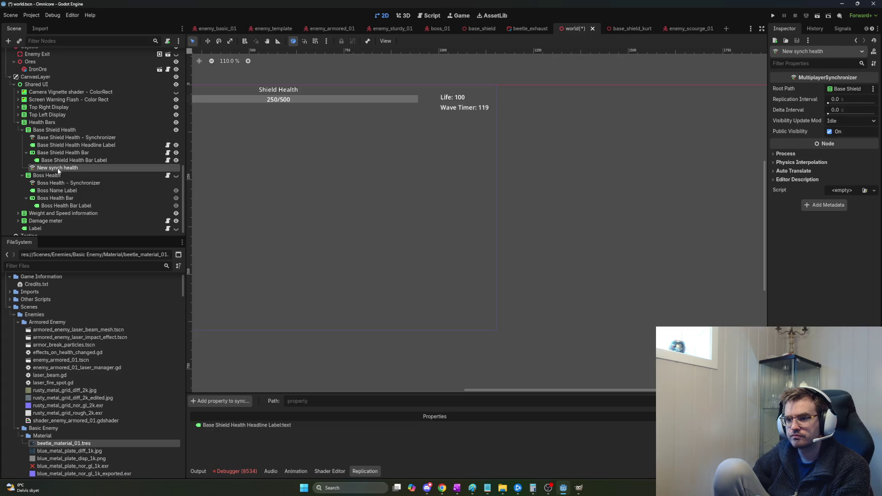
click(223, 403)
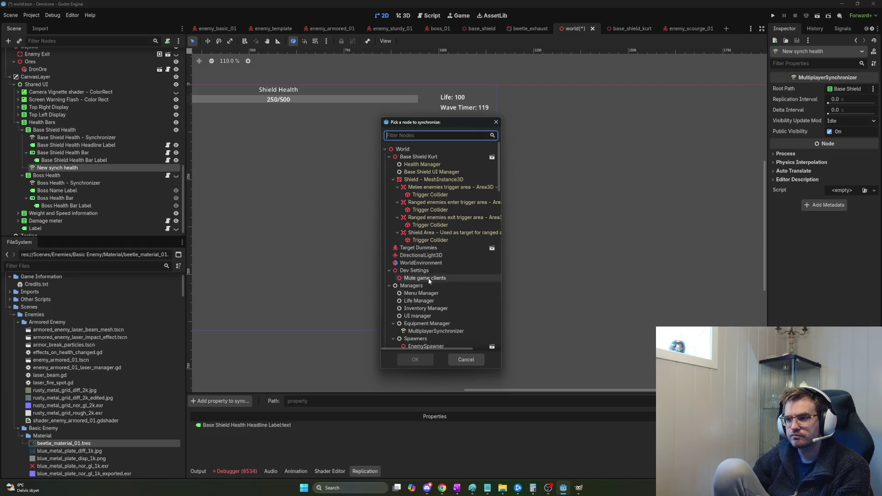
Add Health Bars:visible to New synch health's synced properties
text(hea)
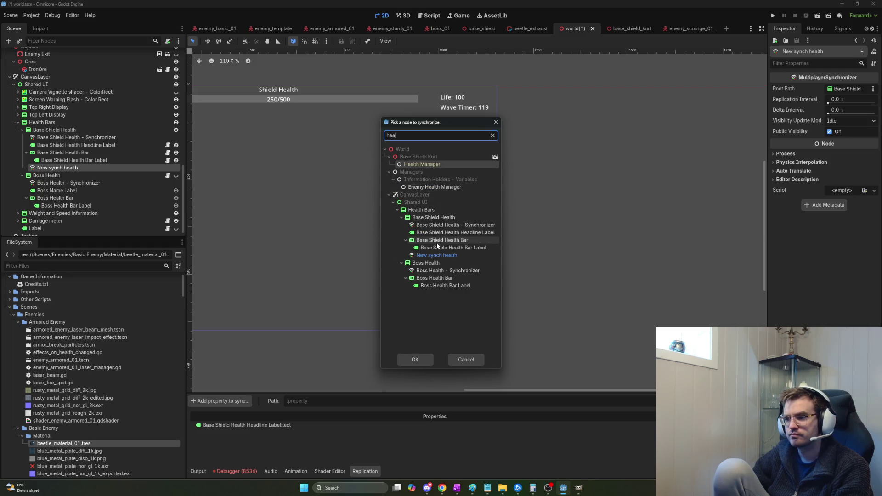
double_click(415, 219)
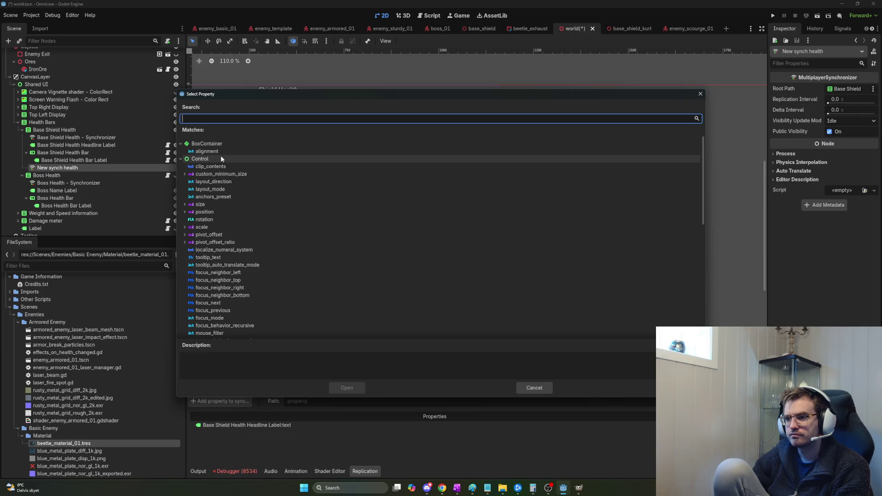
text(v)
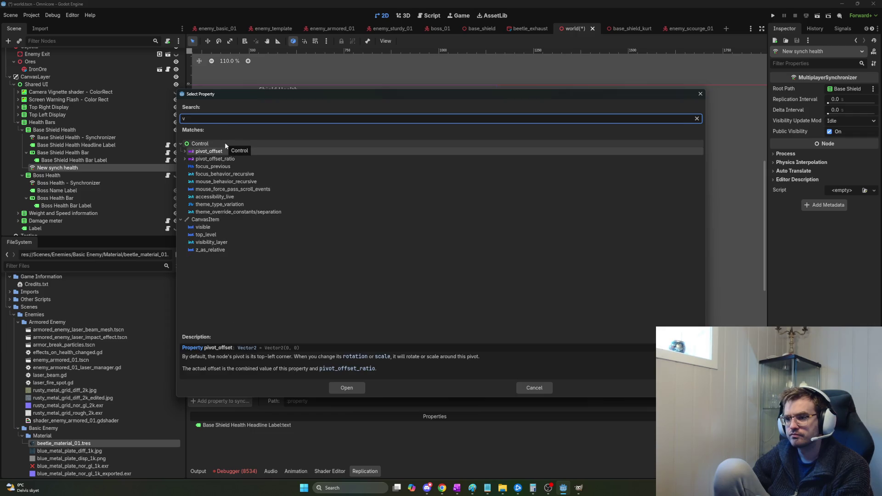
double_click(203, 227)
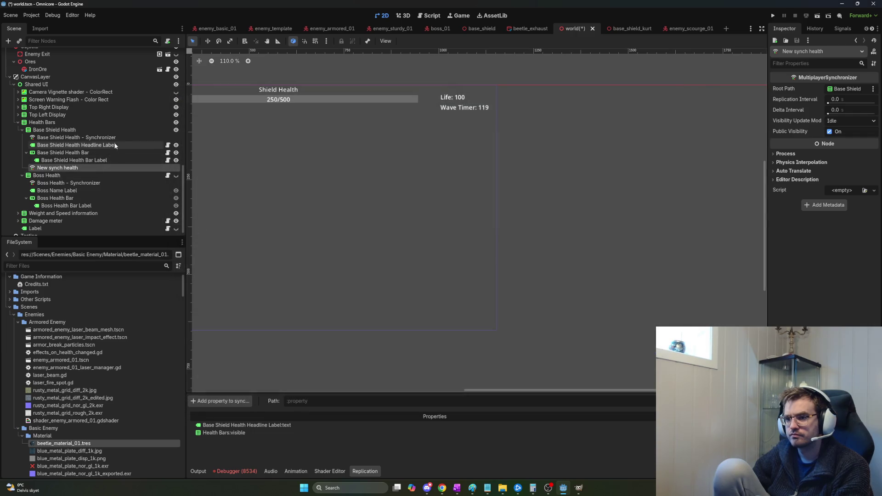
click(110, 138)
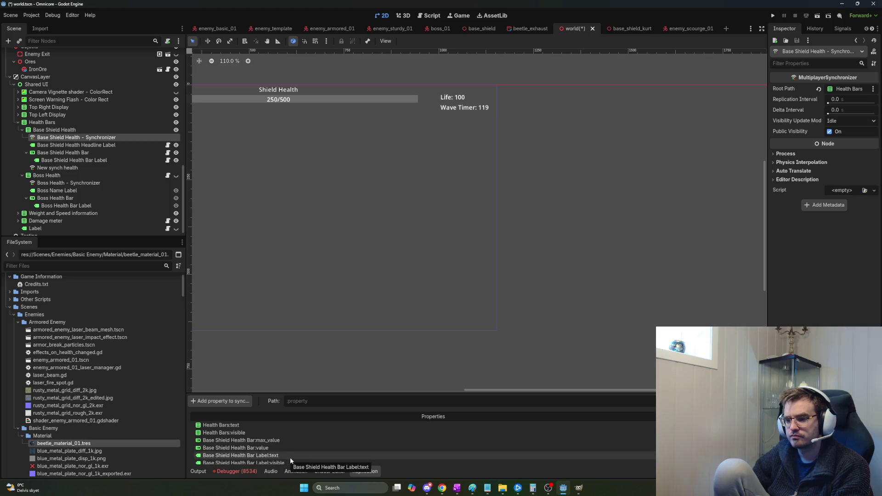
Check the Base Shield Health Bar and Bar Label nodes, then add another property to New synch health
scroll(297, 457, down, 1)
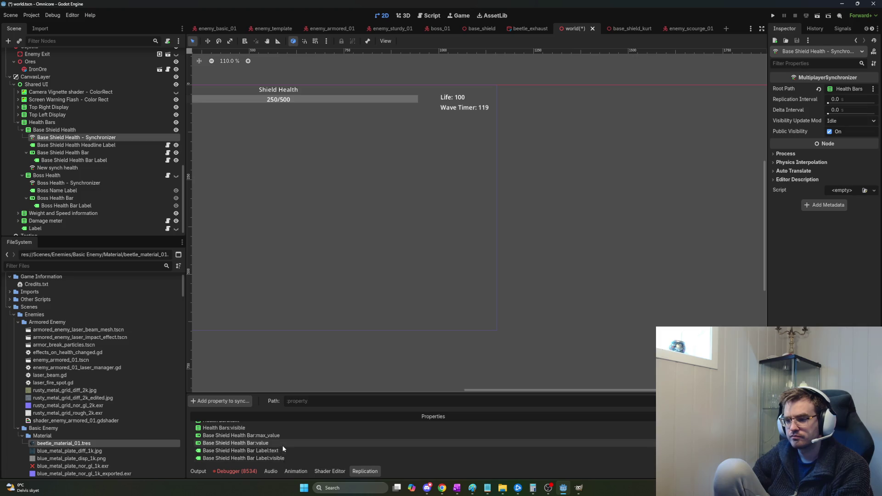
click(60, 167)
click(69, 153)
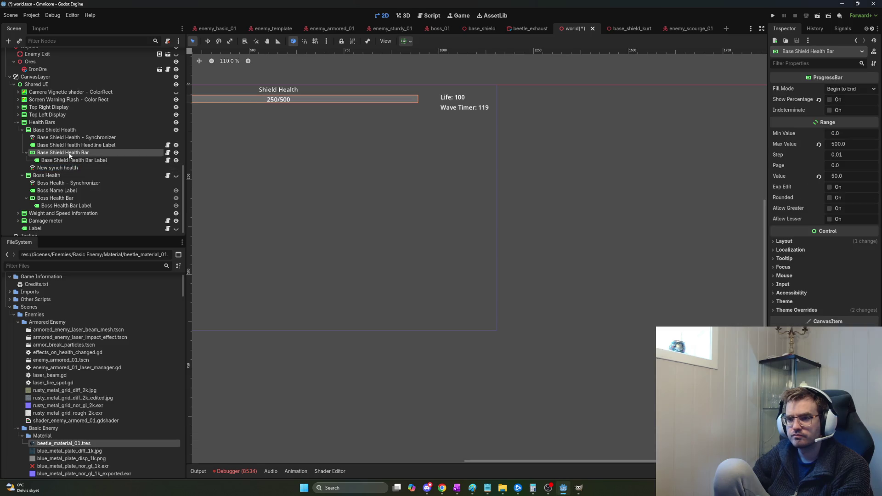
click(60, 168)
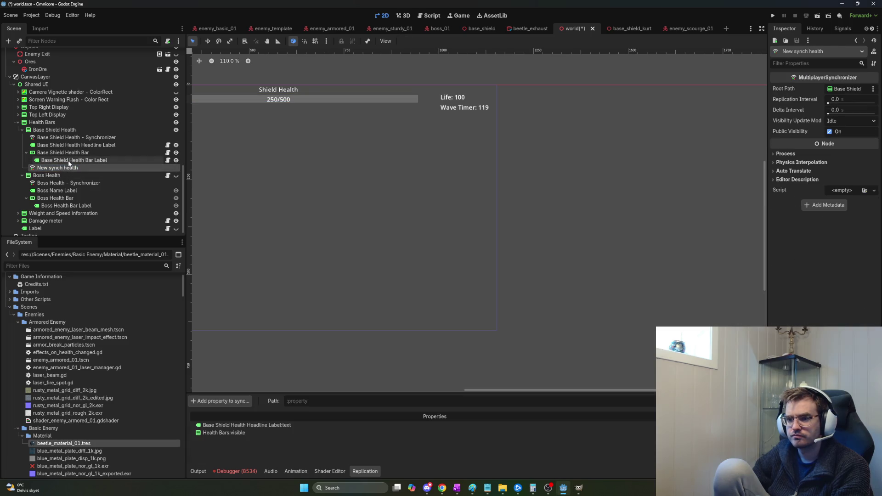
click(68, 161)
click(62, 168)
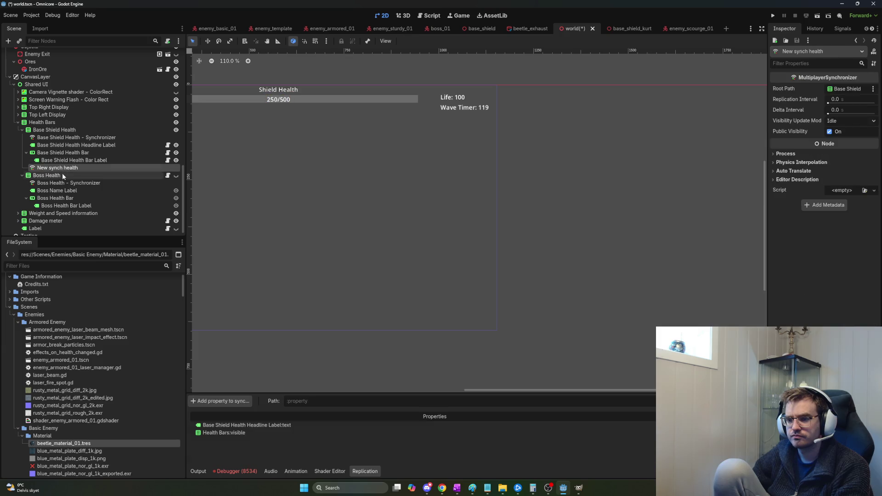
click(203, 401)
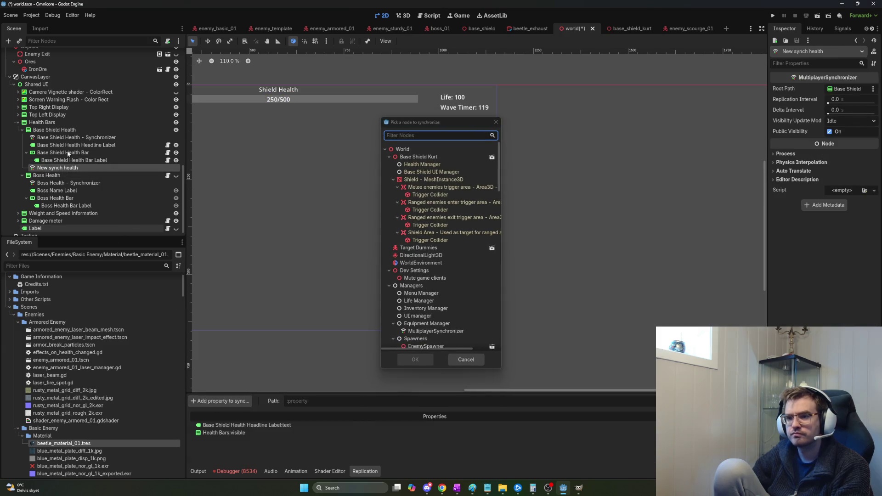
Sync the Base Shield Health Bar's max_value and value in New synch health
scroll(449, 280, down, 5)
text(base)
double_click(430, 258)
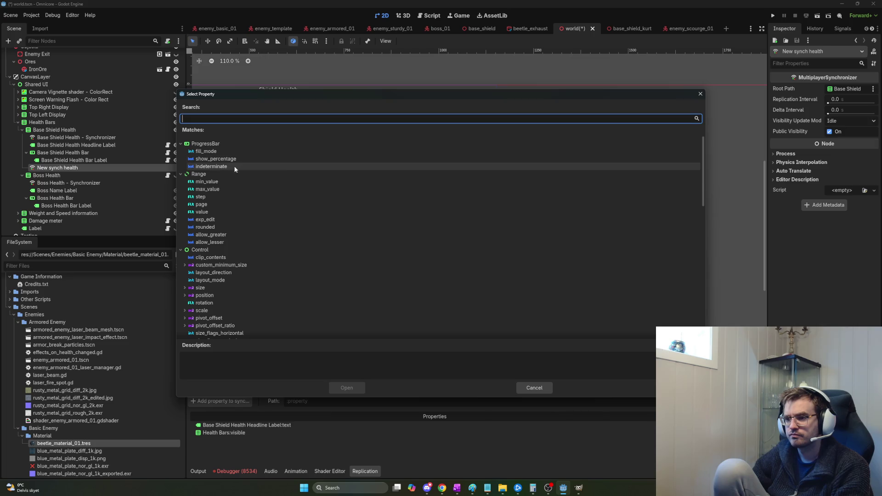
double_click(207, 190)
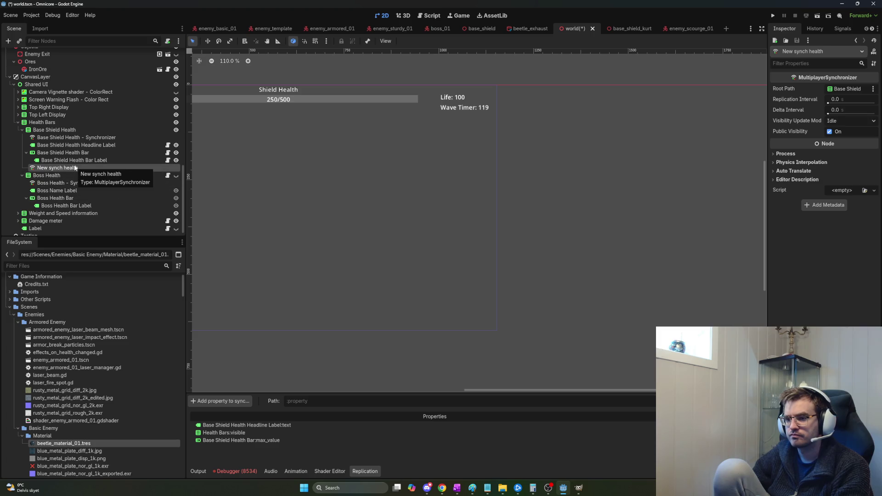
click(221, 401)
text(base)
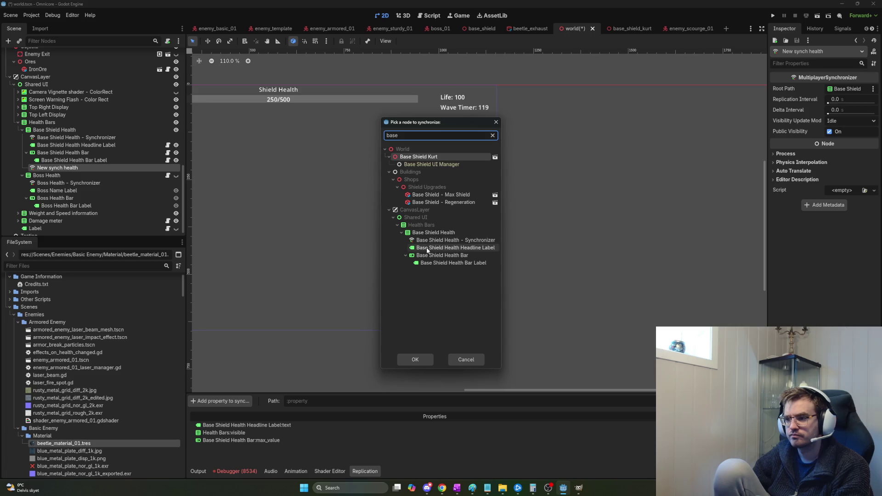
double_click(442, 255)
text(va)
double_click(202, 167)
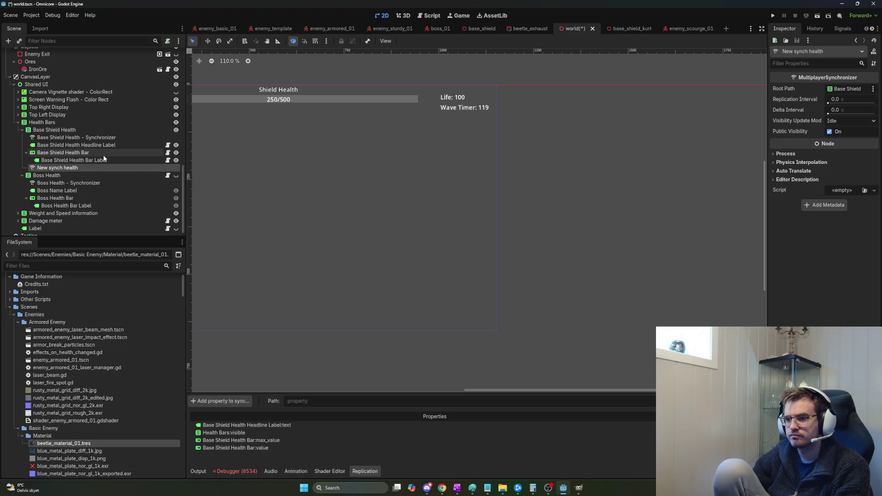
Inspect the Base Shield Health Bar's text, Tooltip, Input and Texture properties
click(97, 154)
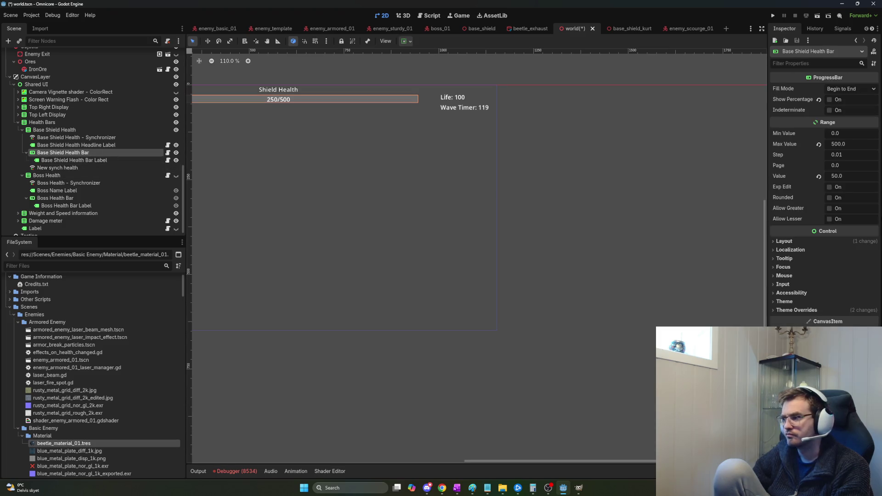
text(text)
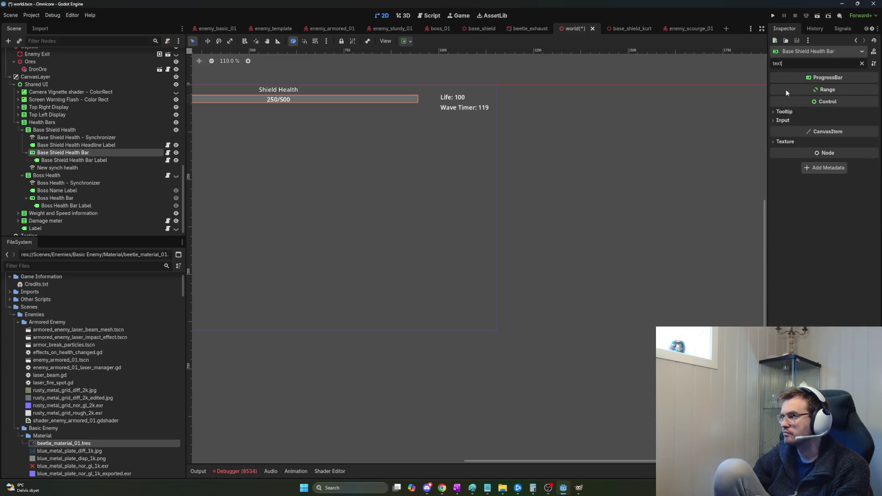
click(781, 120)
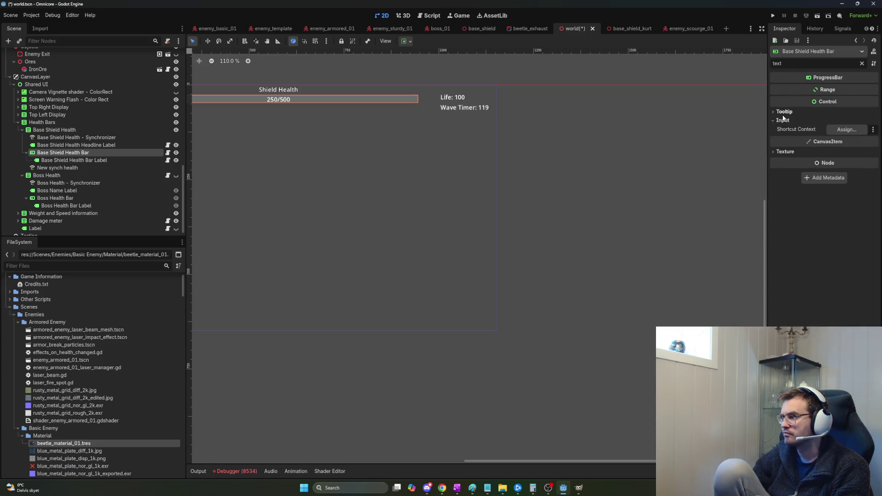
click(783, 111)
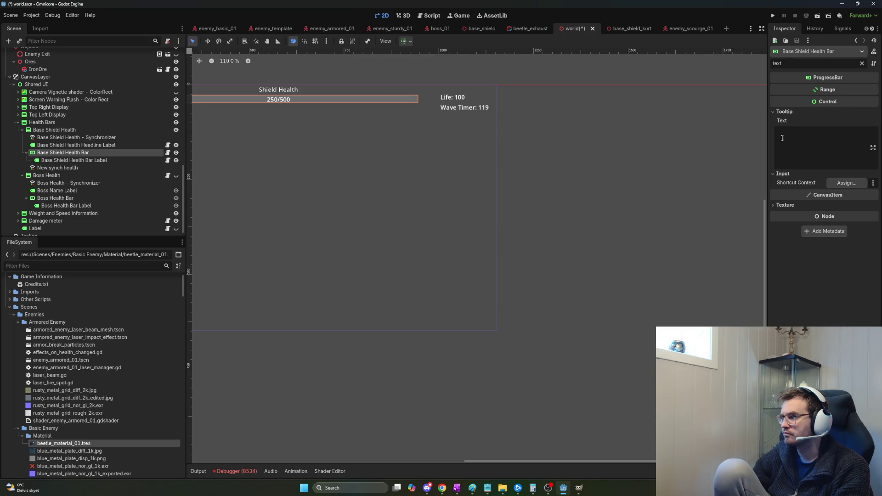
click(784, 205)
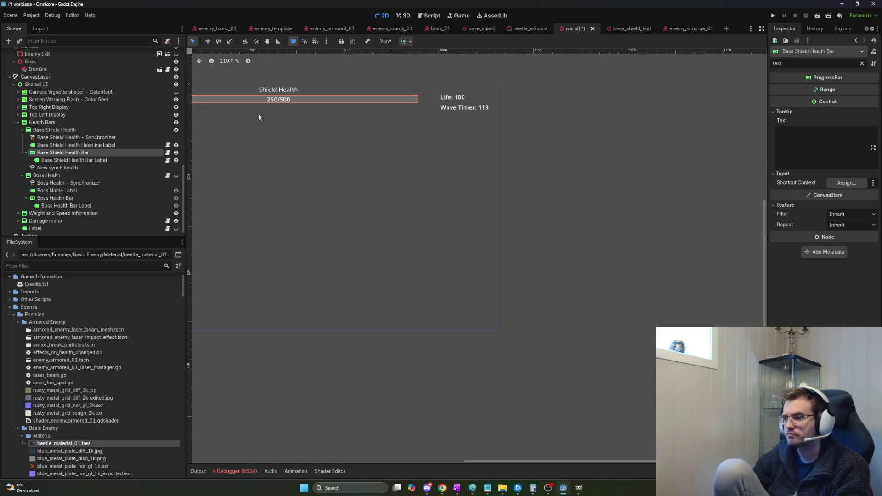
click(65, 167)
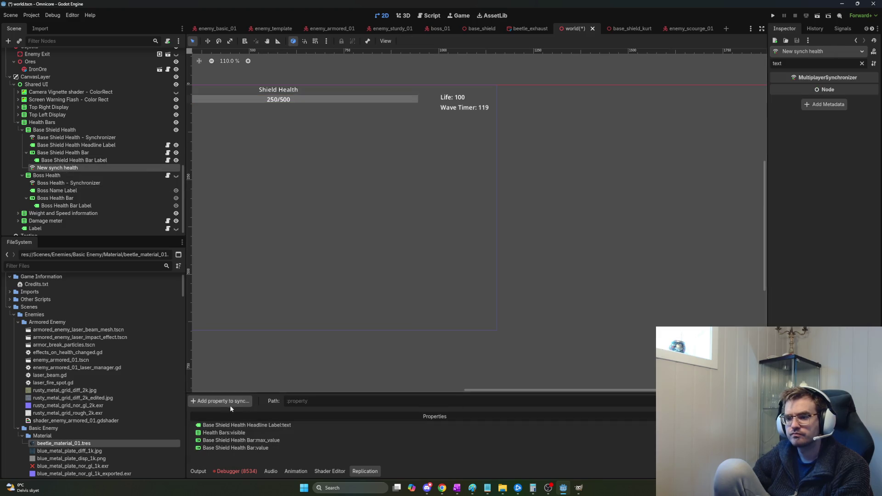
Sync the Base Shield Health Bar's visible property in New synch health
click(223, 401)
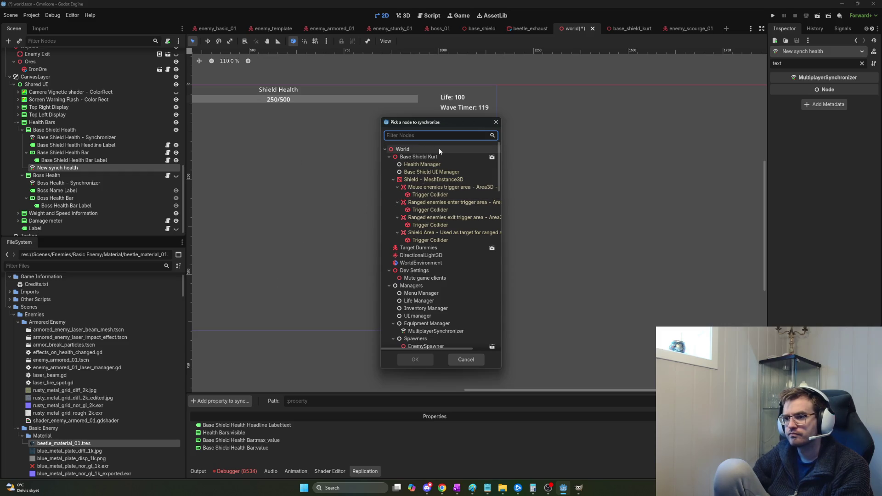
text(base)
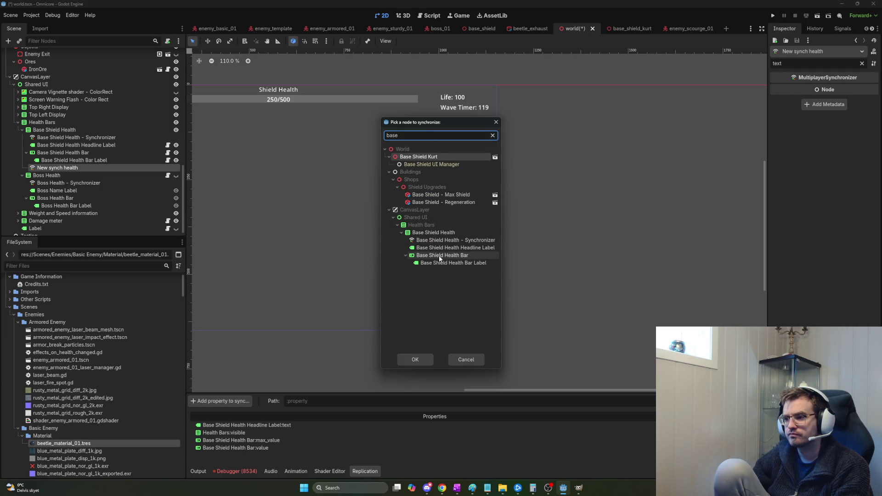
double_click(438, 256)
text(v)
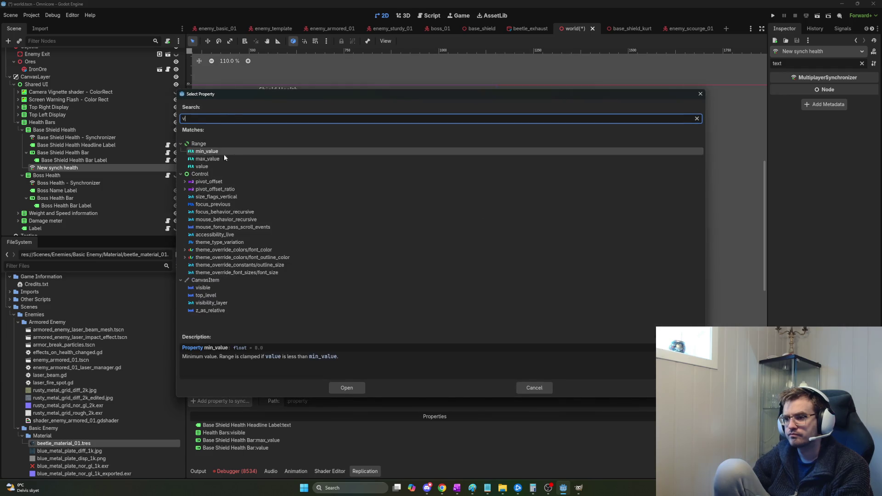
click(210, 289)
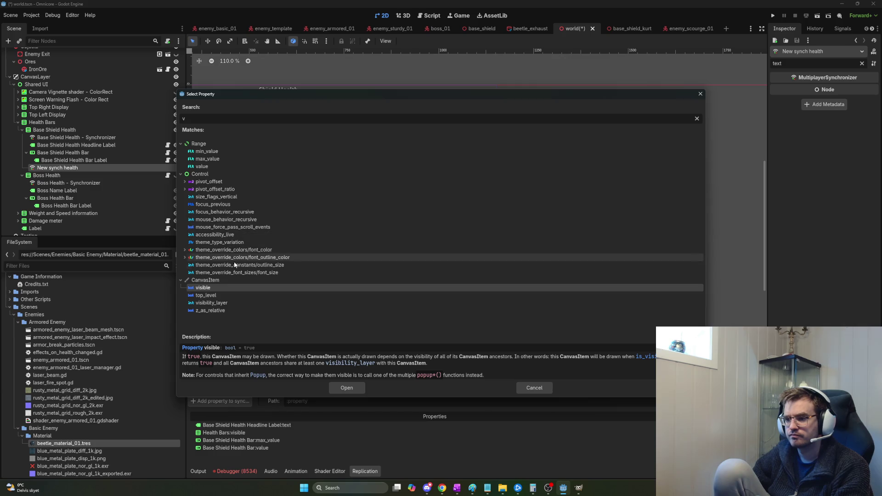
double_click(205, 289)
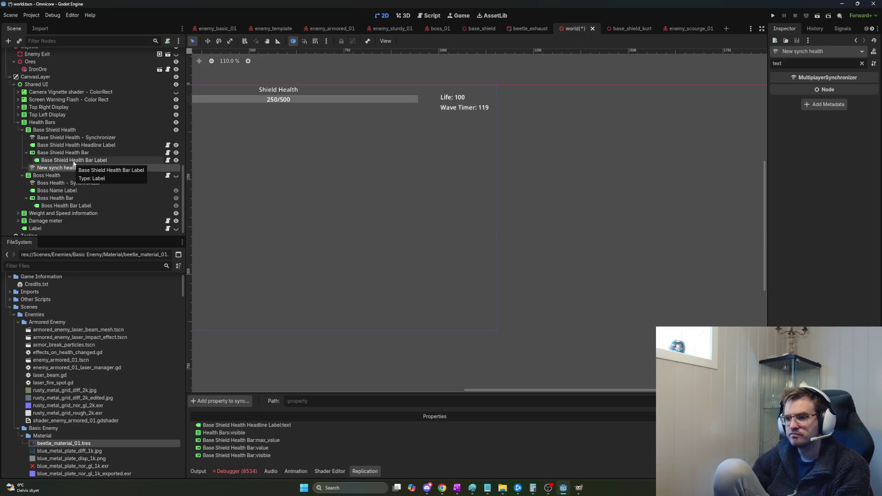
Dismiss the stray Create New Node dialog and sync the Base Shield Health Bar Label's text
key(ctrl+a)
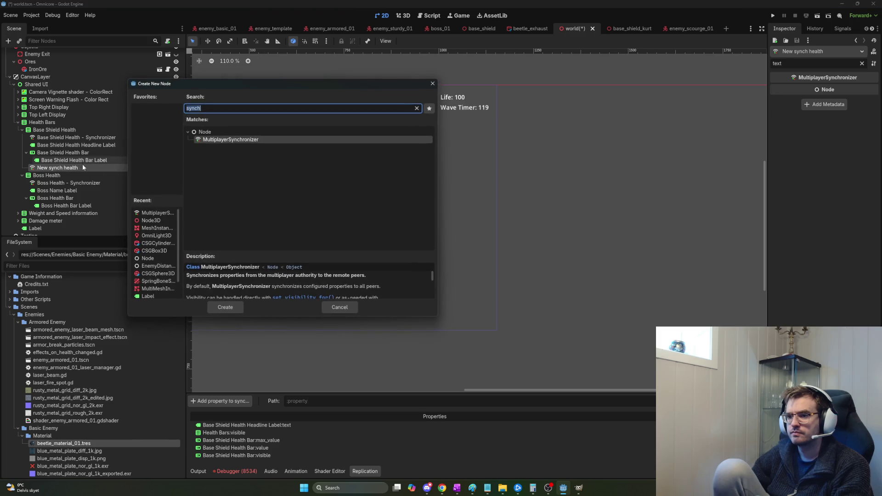
text(base)
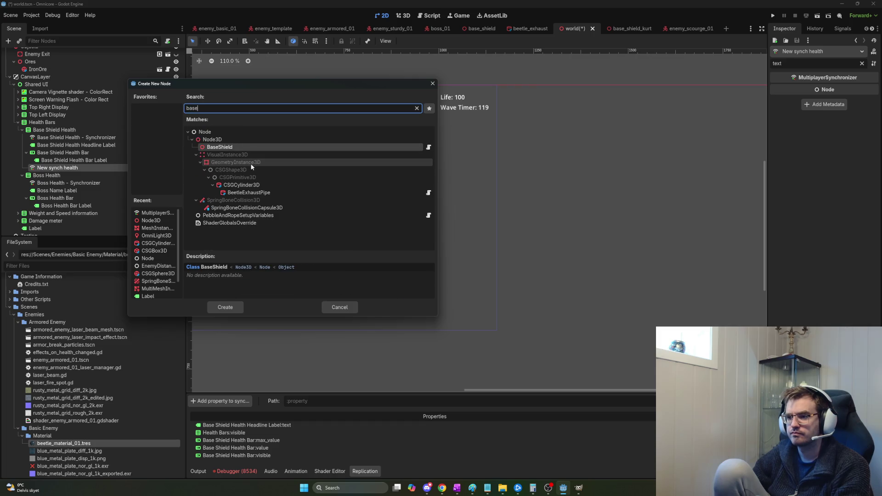
key(ctrl+a)
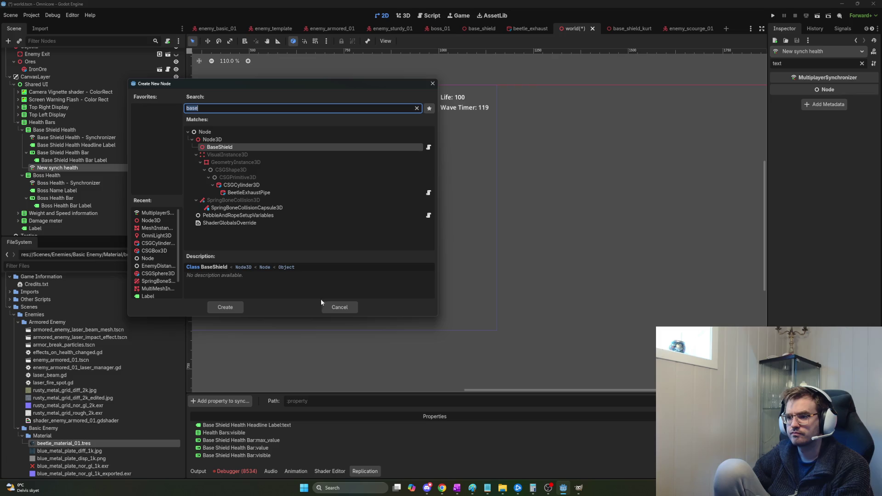
click(338, 309)
click(222, 401)
text(base)
double_click(429, 263)
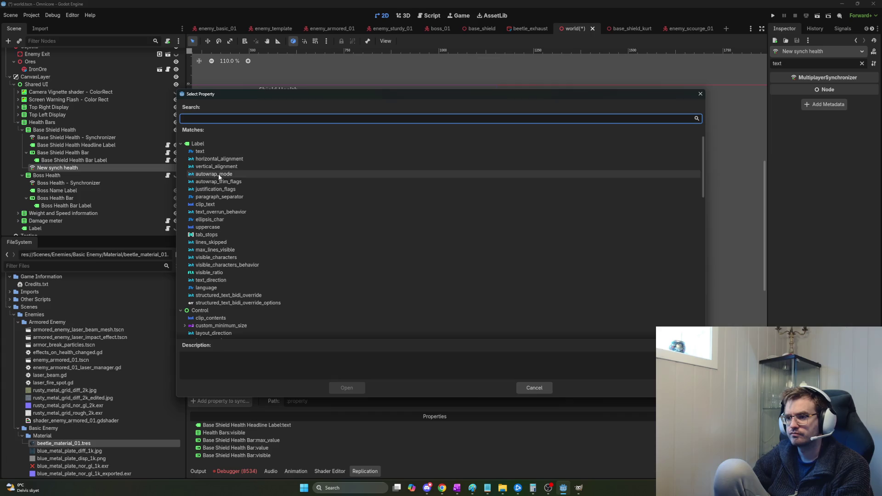
double_click(208, 150)
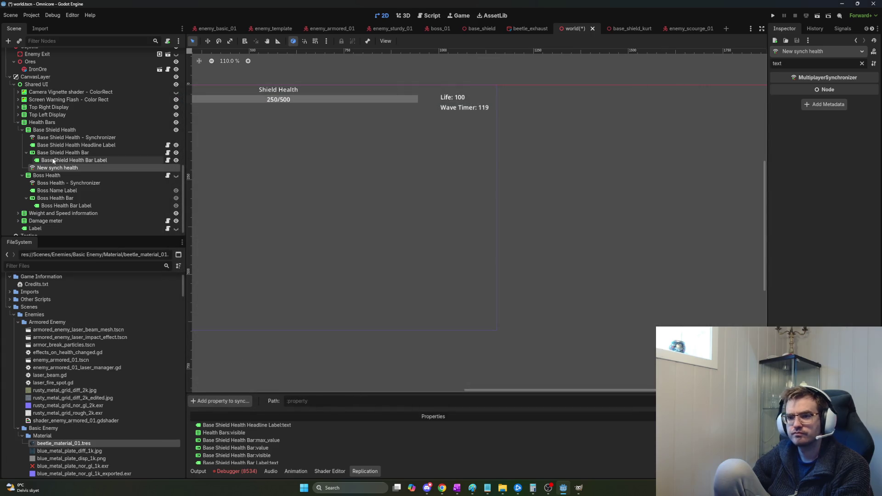
Review the old Base Shield Health synchronizer's list, then return to New synch health
click(75, 137)
scroll(312, 453, down, 1)
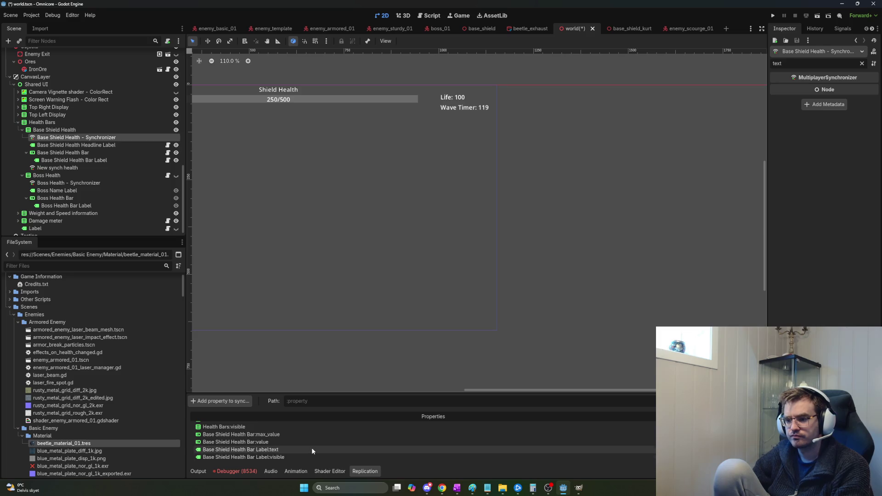
scroll(311, 448, up, 1)
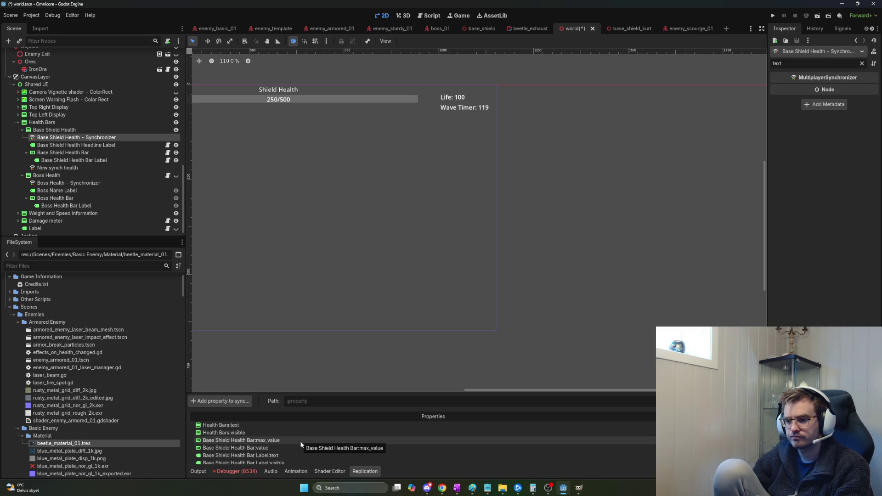
scroll(299, 441, down, 1)
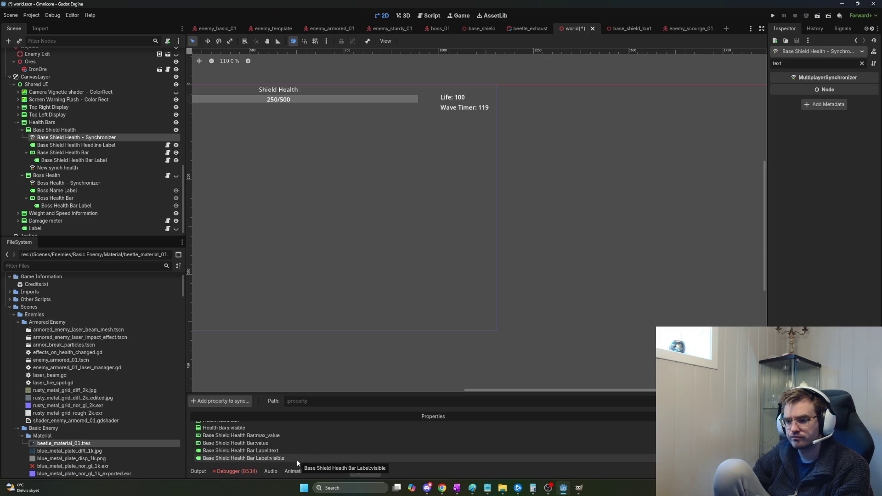
click(62, 169)
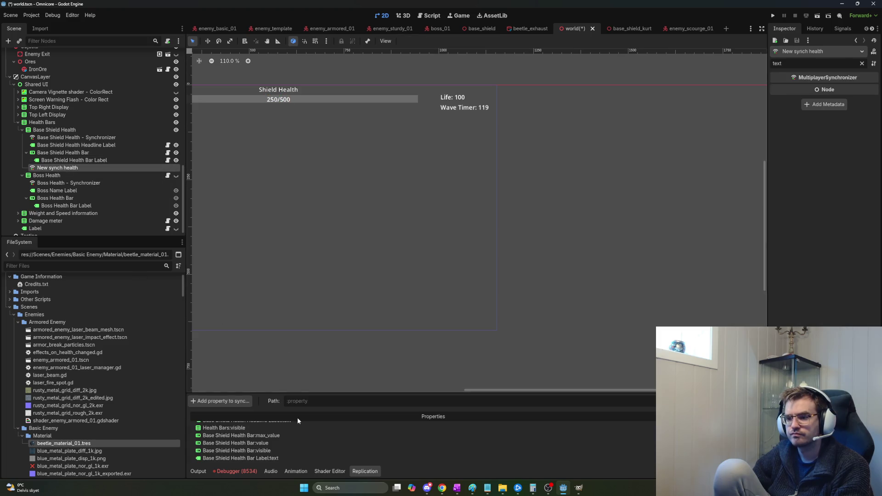
Sync the Base Shield Health Bar Label's visible property
click(239, 403)
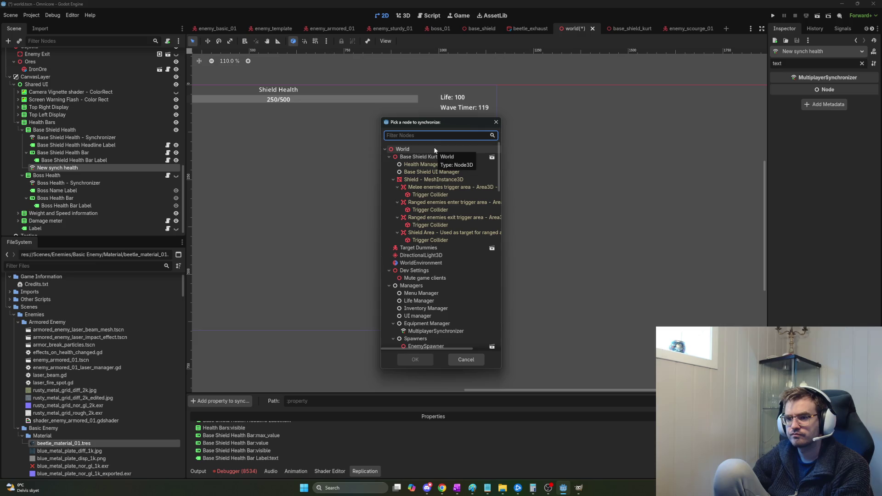
text(base)
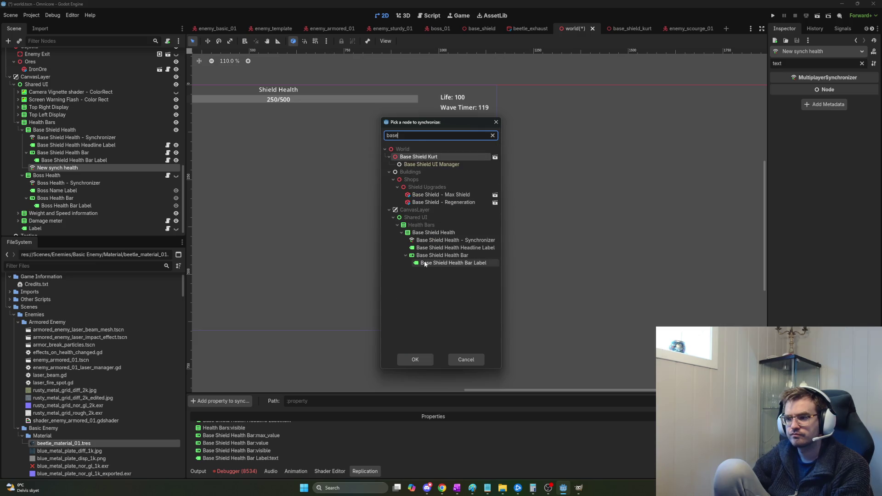
double_click(425, 263)
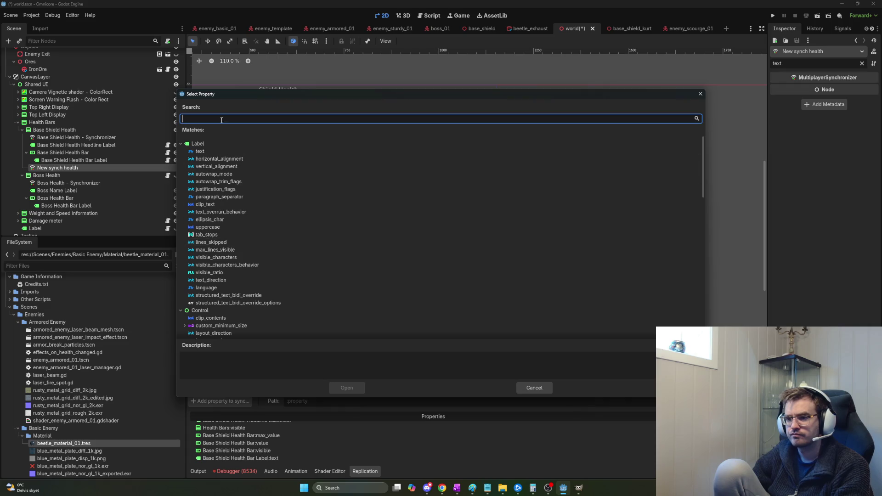
text(visible)
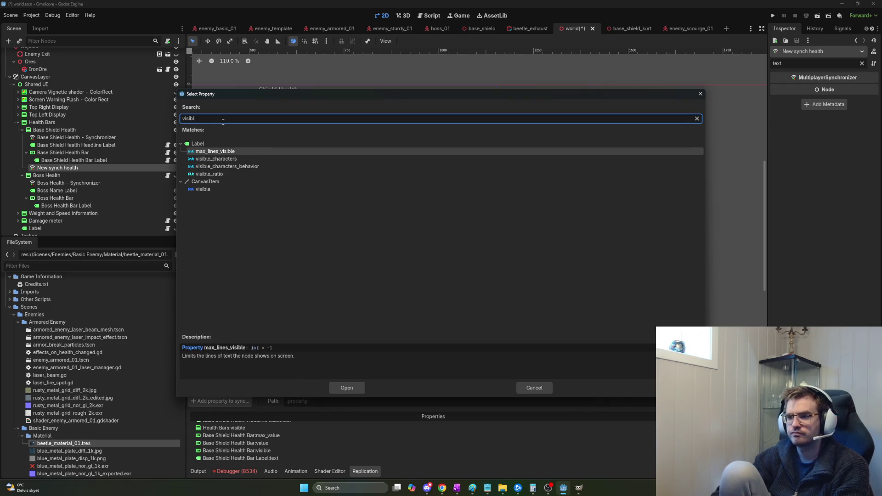
double_click(203, 189)
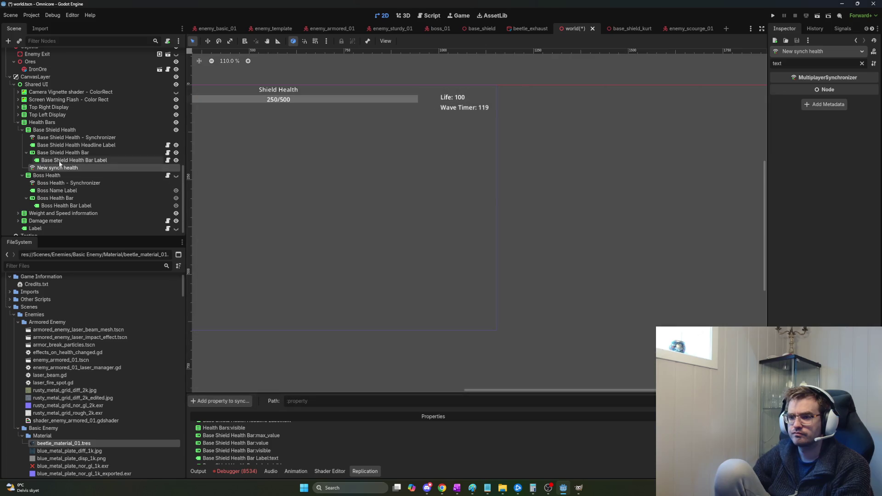
Delete the old Base Shield Health synchronizer and launch the game for testing
click(51, 138)
key(Delete)
key(Return)
key(F5)
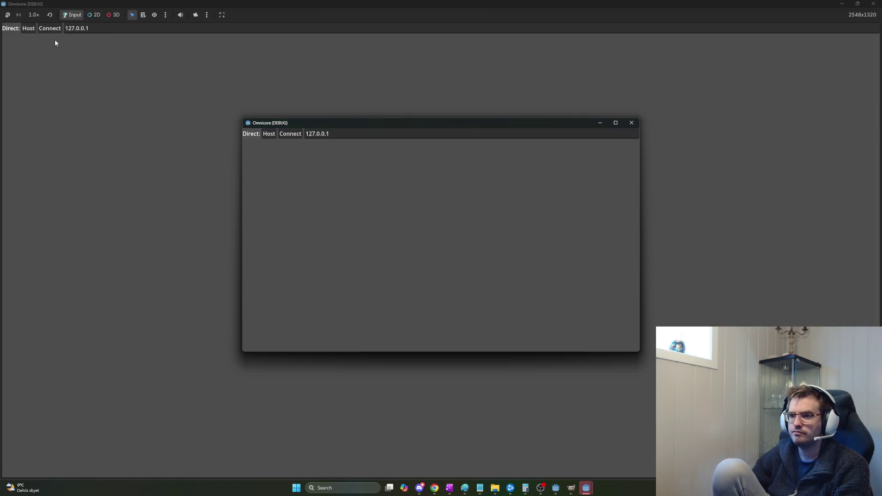
Host a multiplayer game and join it as a client in the debug windows
click(29, 28)
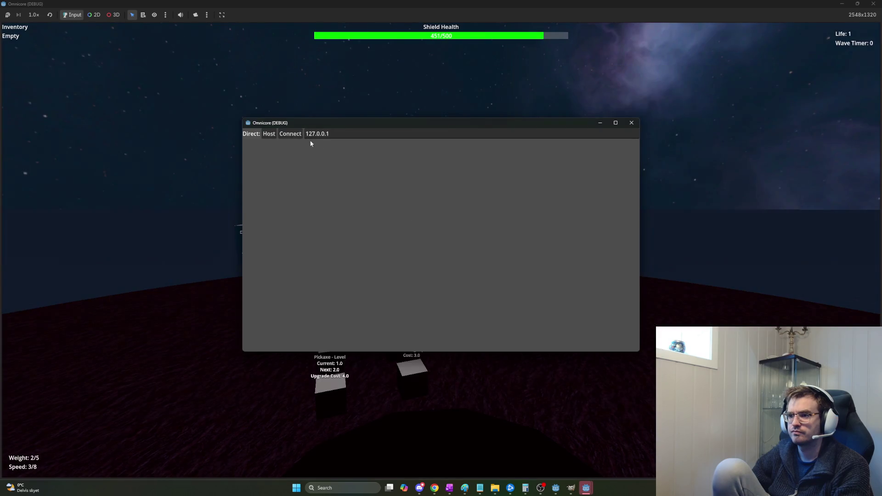
click(290, 134)
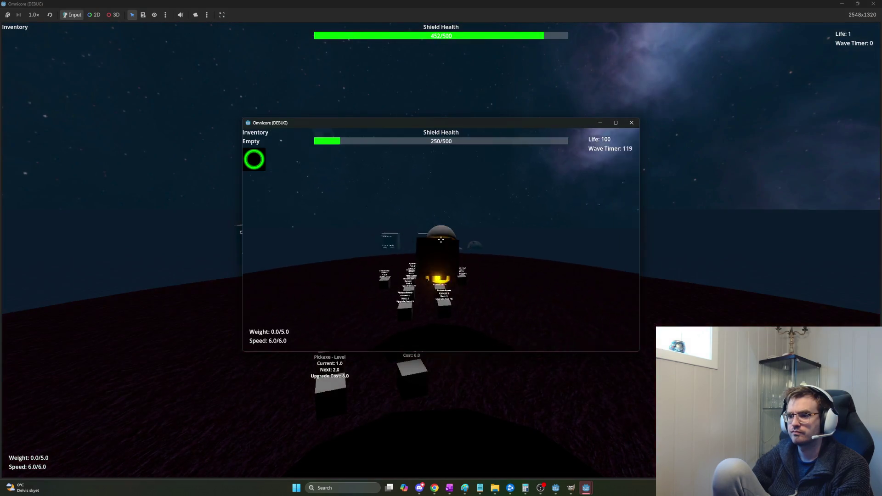
key(alt+Tab)
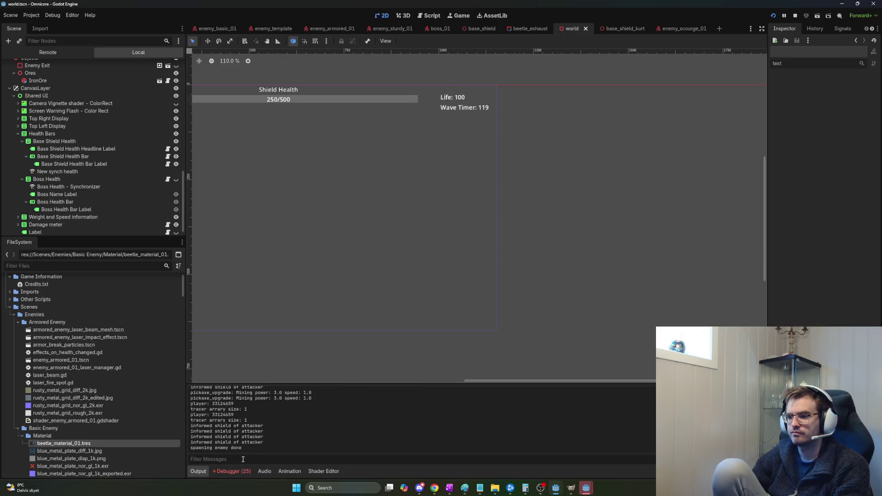
Review Session 2's get_node errors for attacking beetles in the Debugger and stop the game
click(232, 471)
click(236, 371)
click(270, 372)
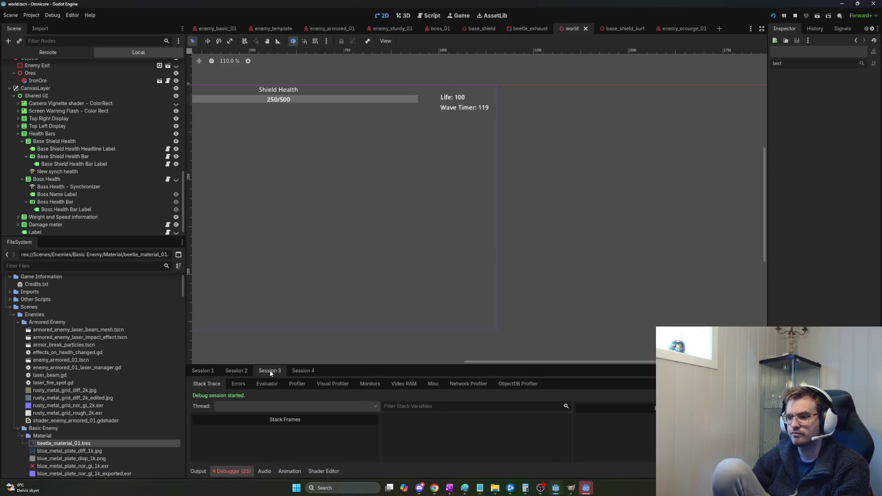
click(237, 371)
click(251, 384)
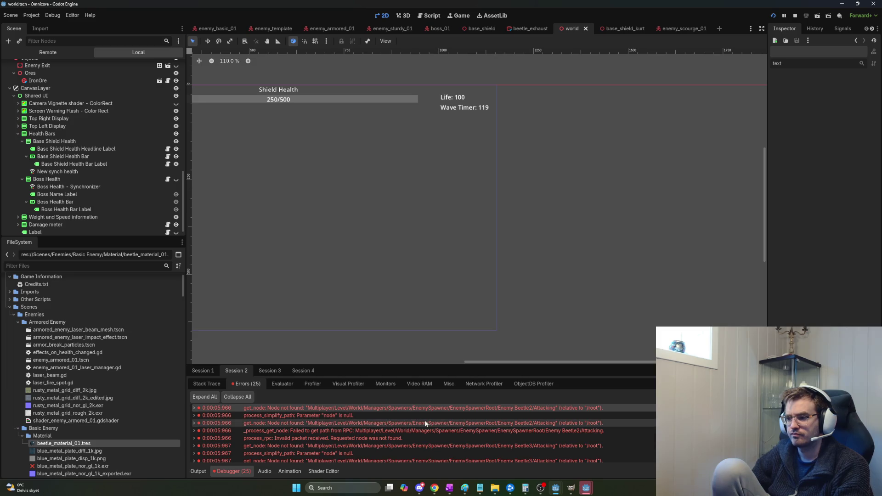
mouse_move(426, 424)
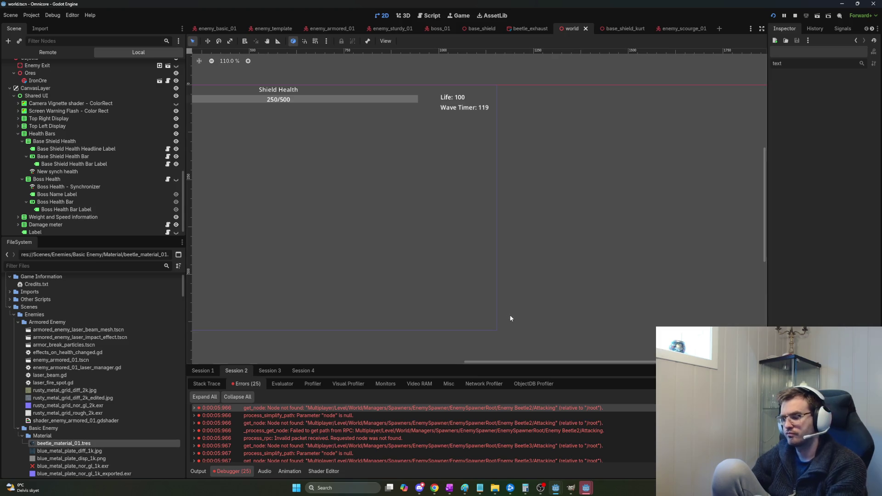
key(F8)
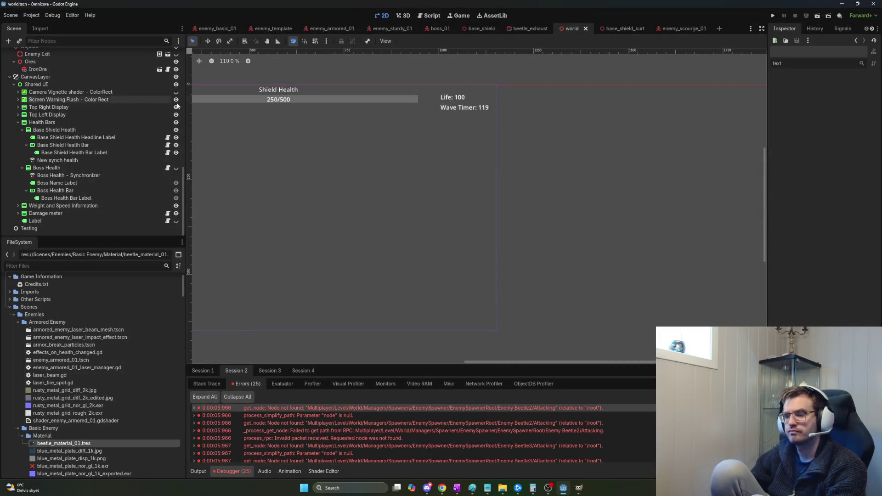
scroll(98, 133, up, 10)
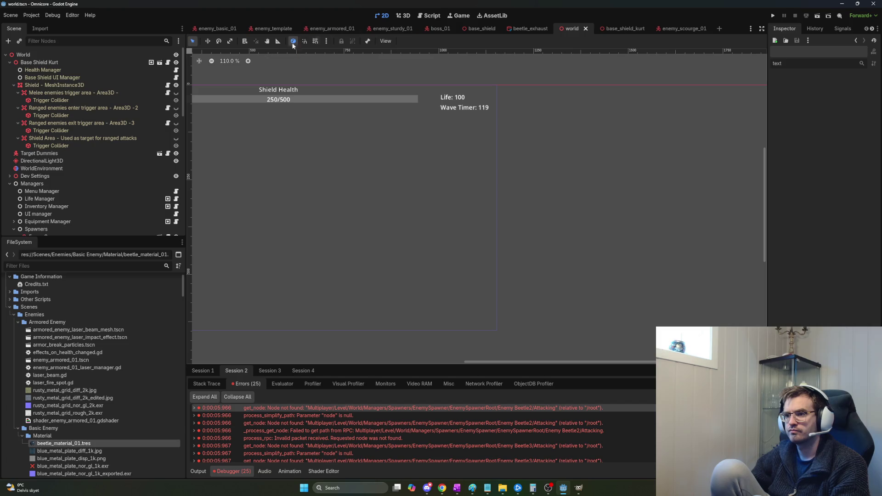
Filter the scene tree for 'ene', select EnemySpawner, and set its Base Wave Cool to 5
click(74, 40)
text(ene)
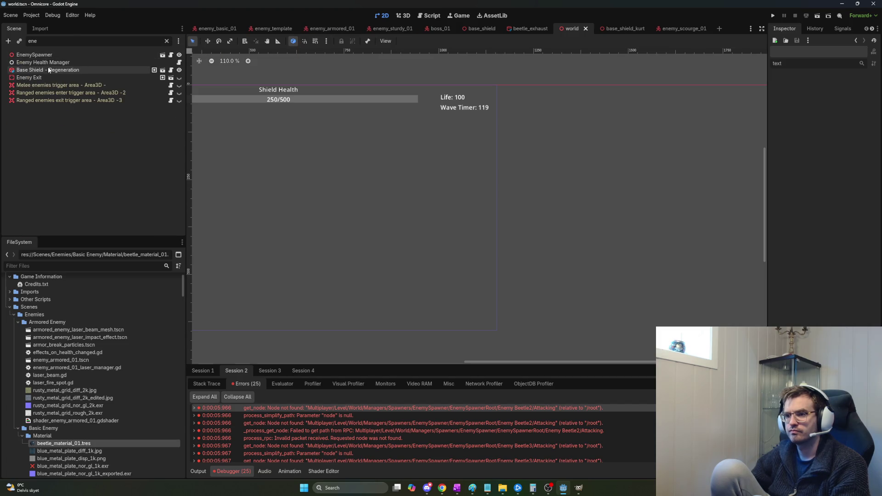
click(61, 76)
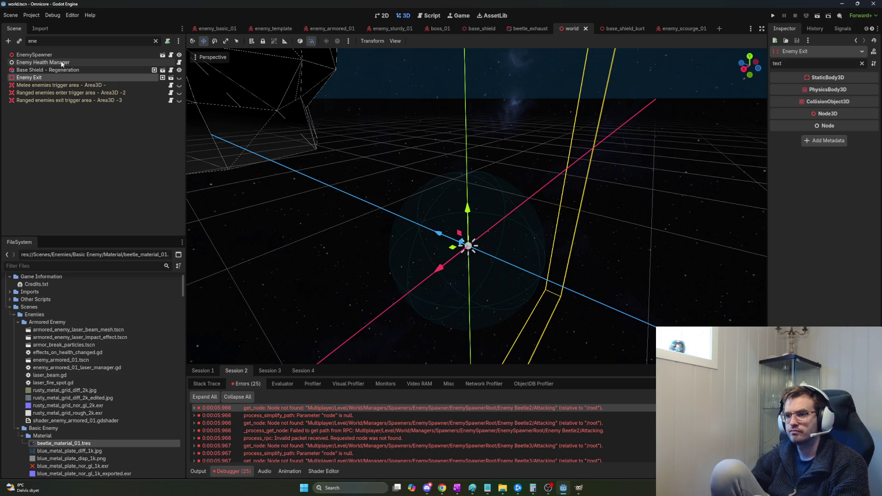
click(62, 54)
click(863, 64)
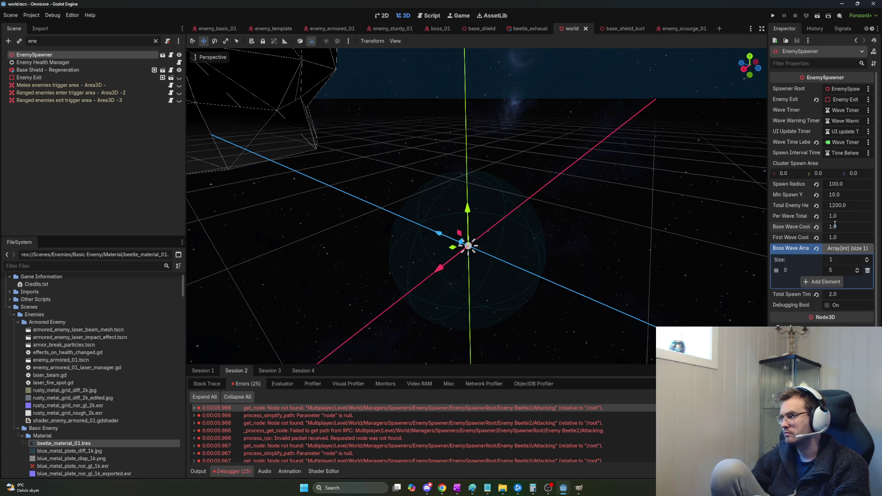
text(5)
key(Return)
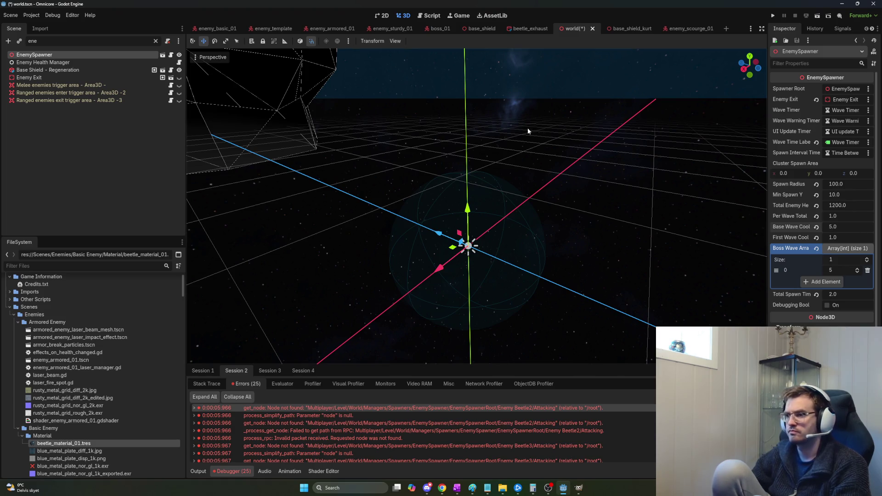
Run the project, host a game, resume the second window, and view the 30 debugger errors
key(F5)
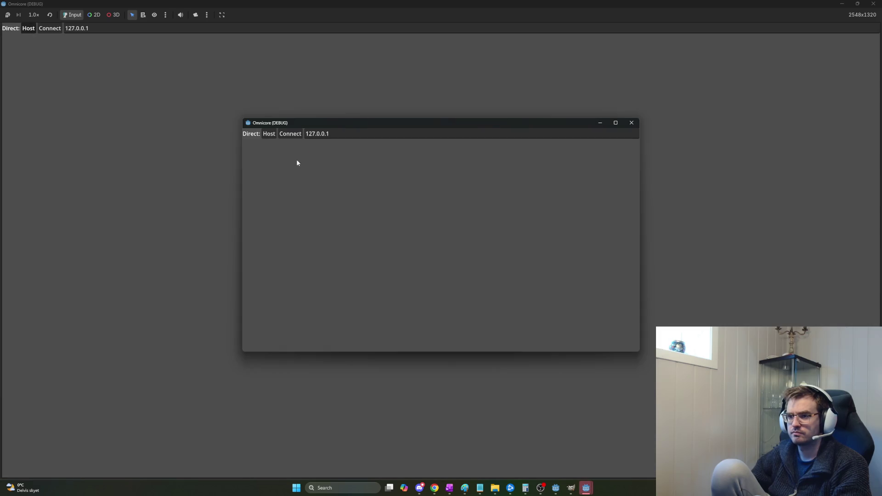
click(290, 134)
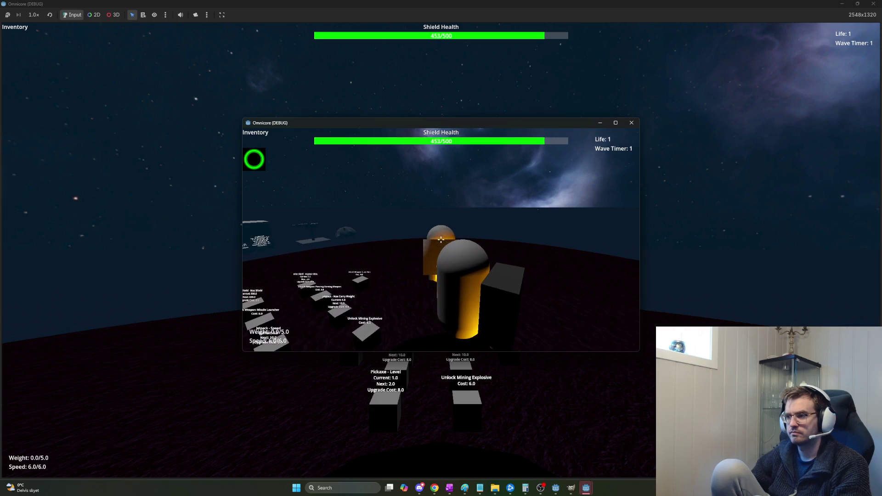
key(Escape)
key(alt+Tab)
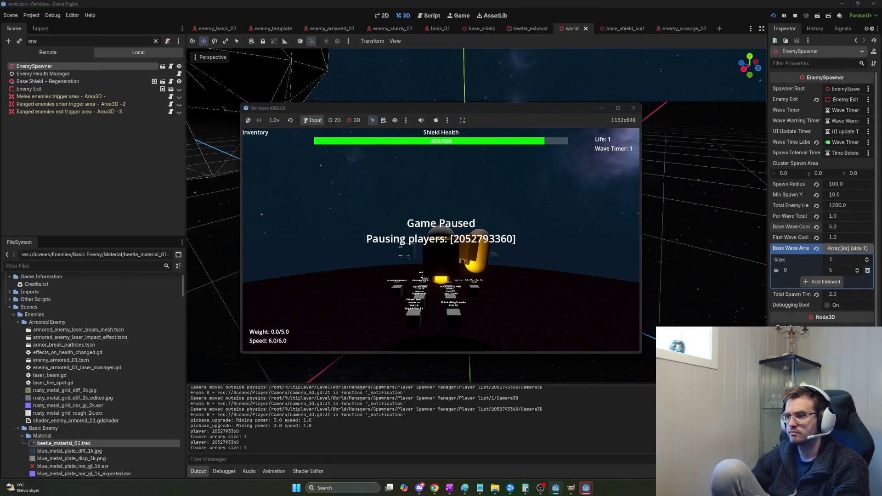
click(464, 269)
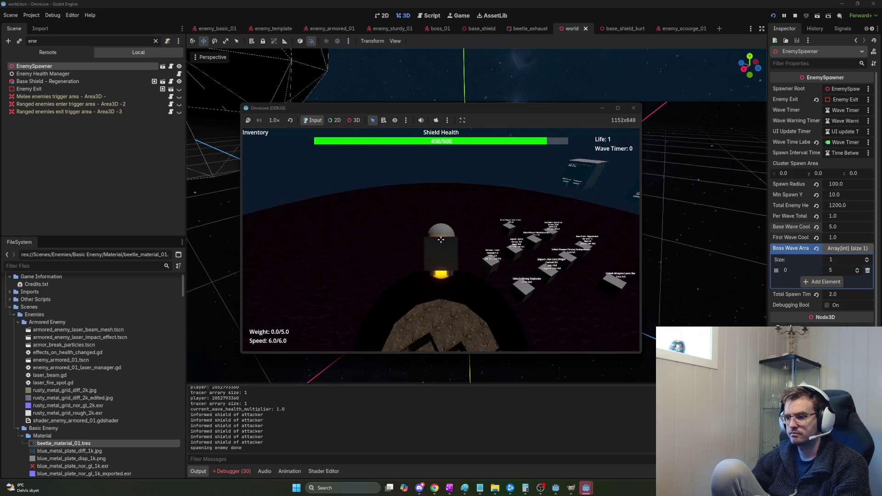
click(240, 470)
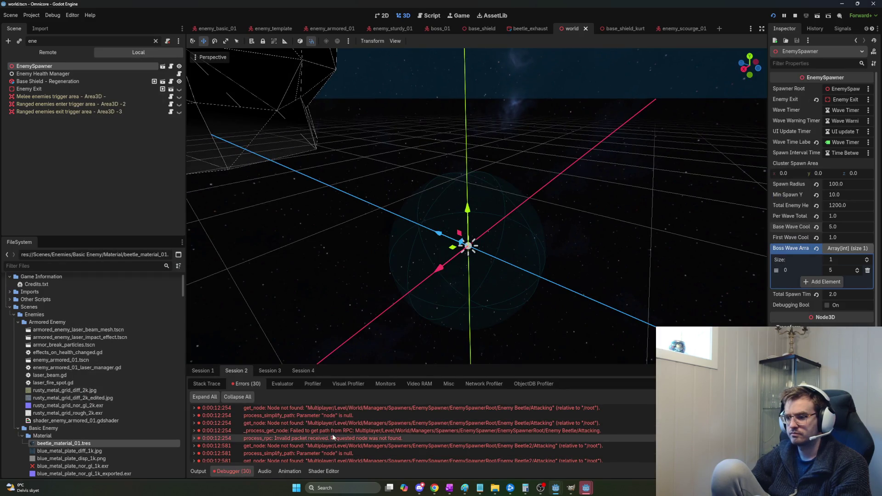
Expand the get_node, simplify path and _process_get_node error rows in the debugger
scroll(346, 429, up, 1)
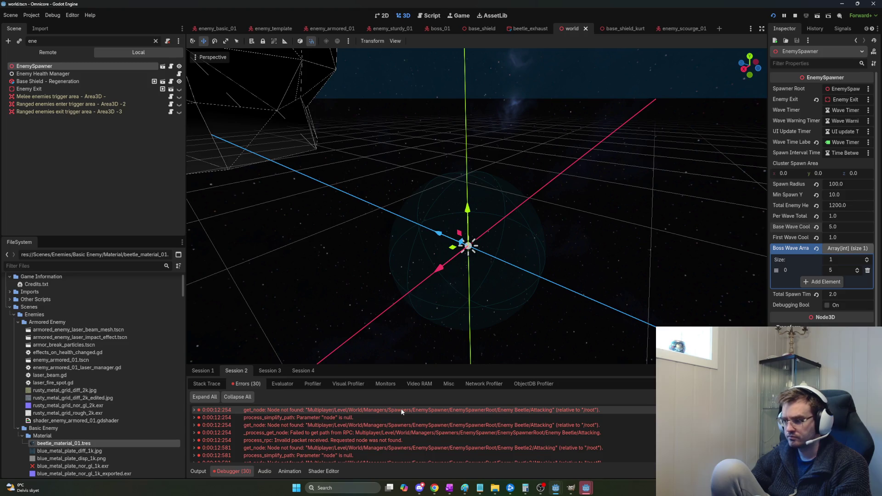
mouse_move(465, 409)
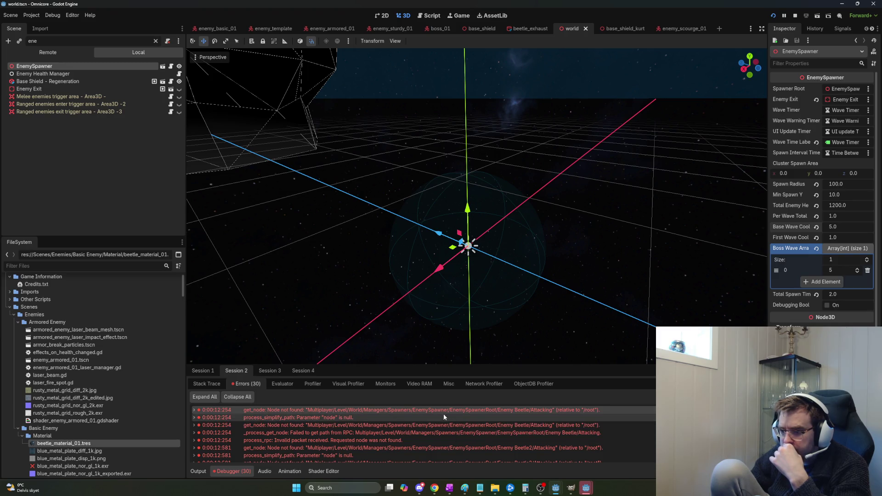
click(376, 430)
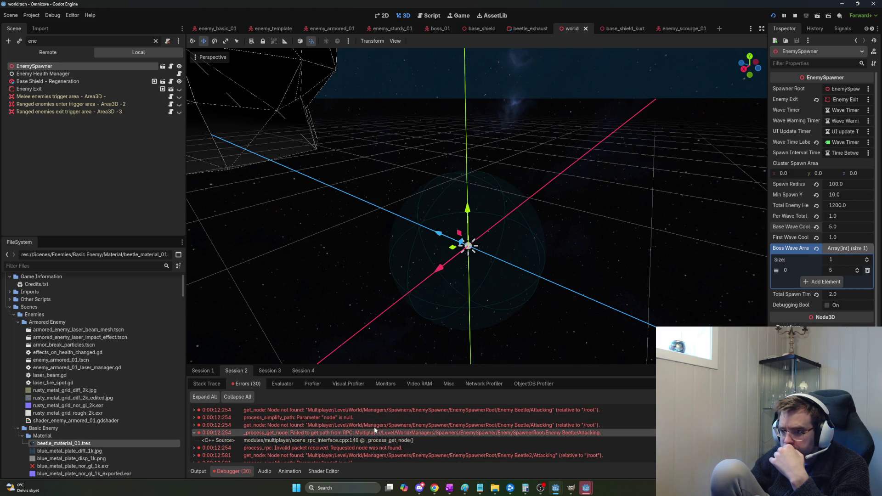
click(371, 419)
click(363, 434)
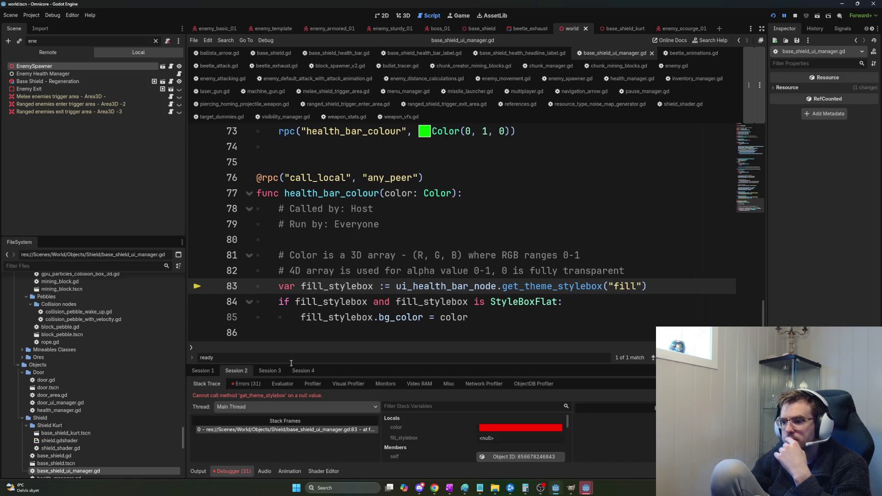
click(246, 383)
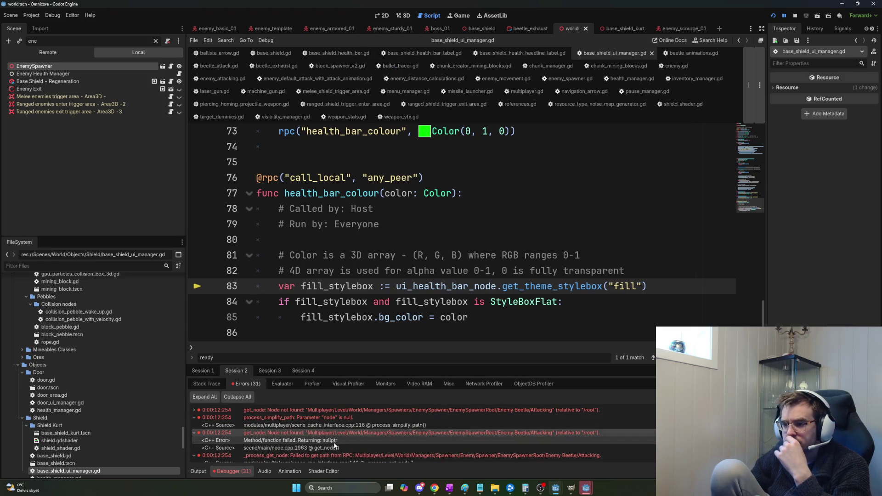
scroll(321, 450, down, 1)
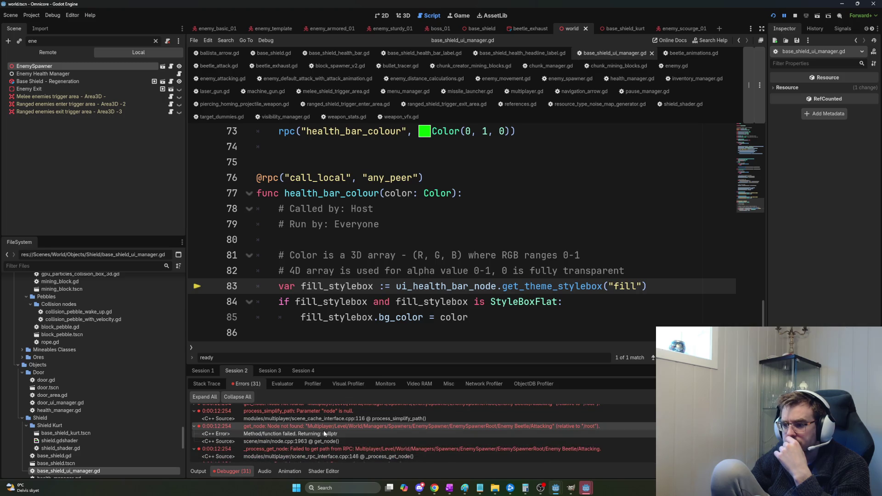
scroll(315, 450, down, 3)
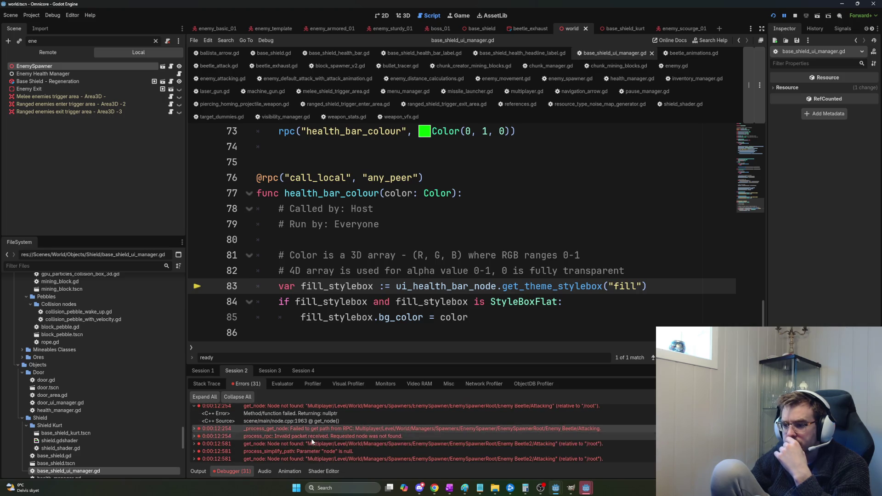
click(317, 428)
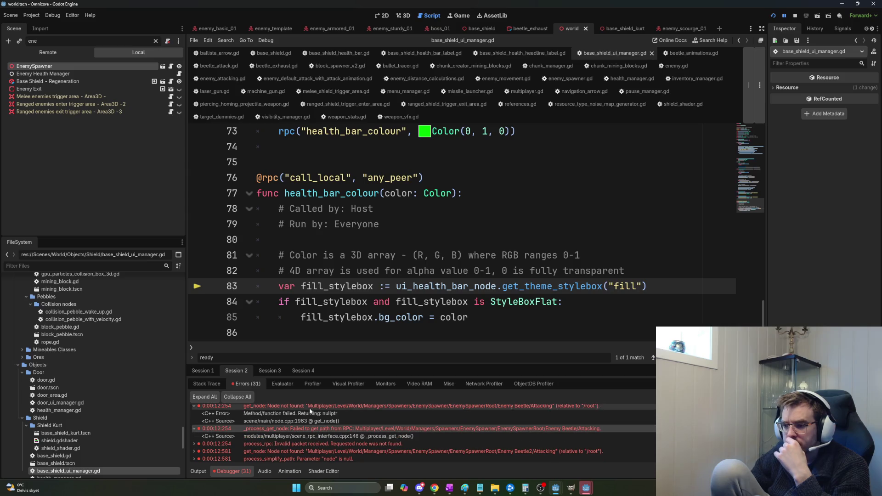
scroll(307, 407, up, 2)
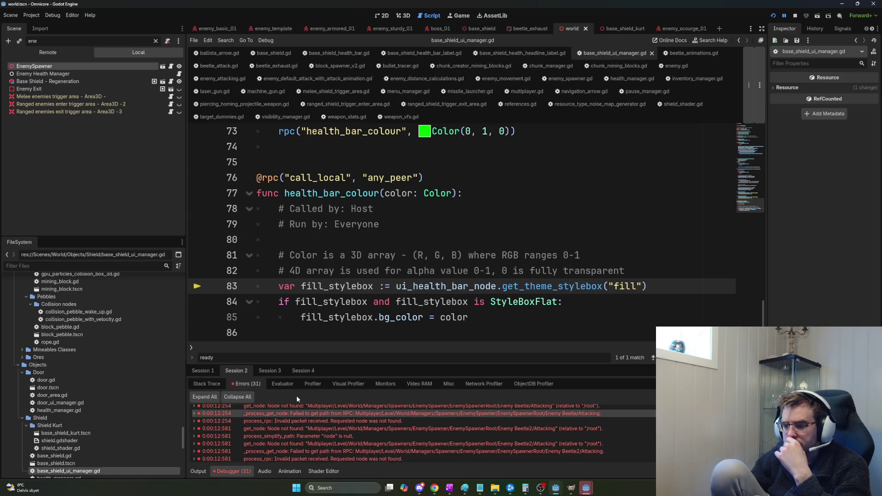
click(317, 434)
click(298, 418)
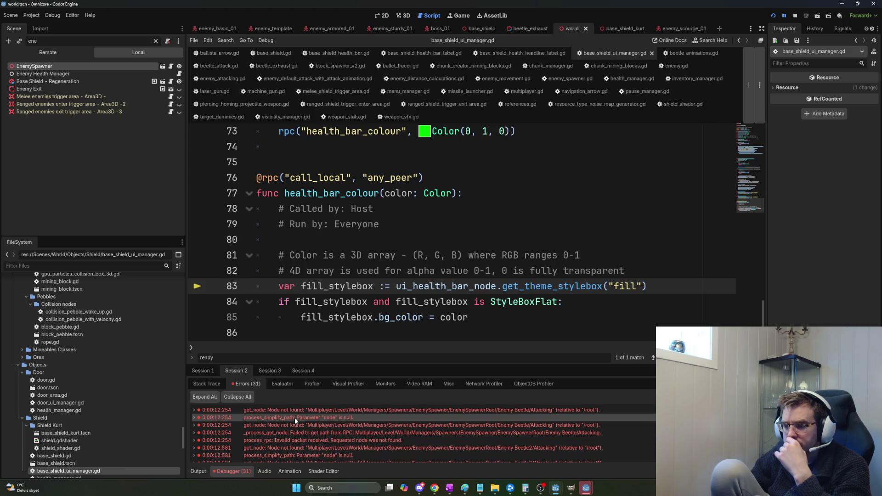
click(395, 224)
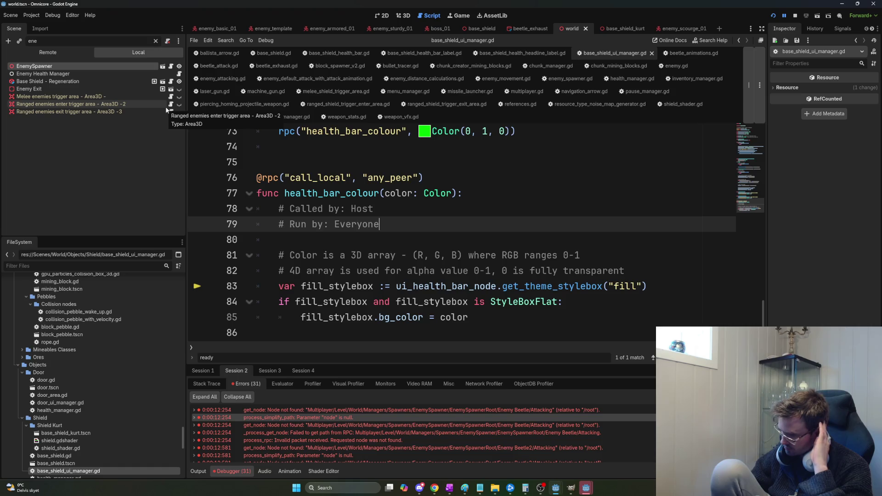
mouse_move(402, 133)
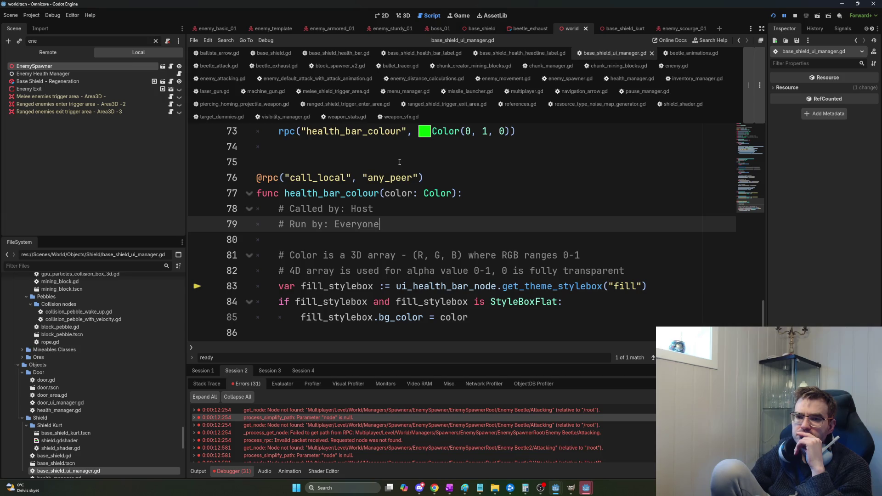
key(alt+Tab)
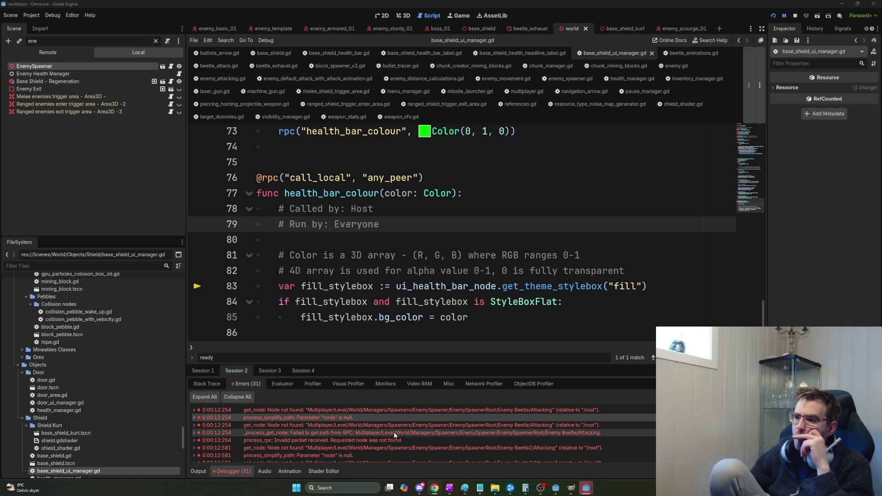
mouse_move(456, 410)
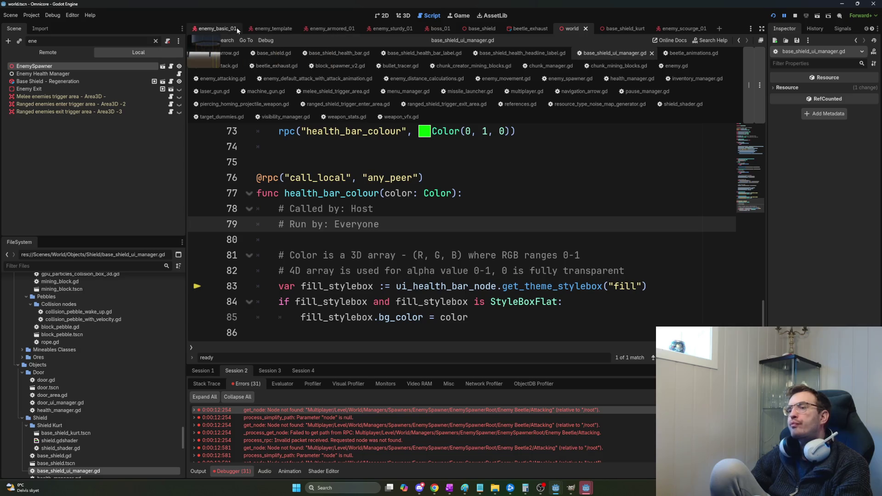
click(219, 29)
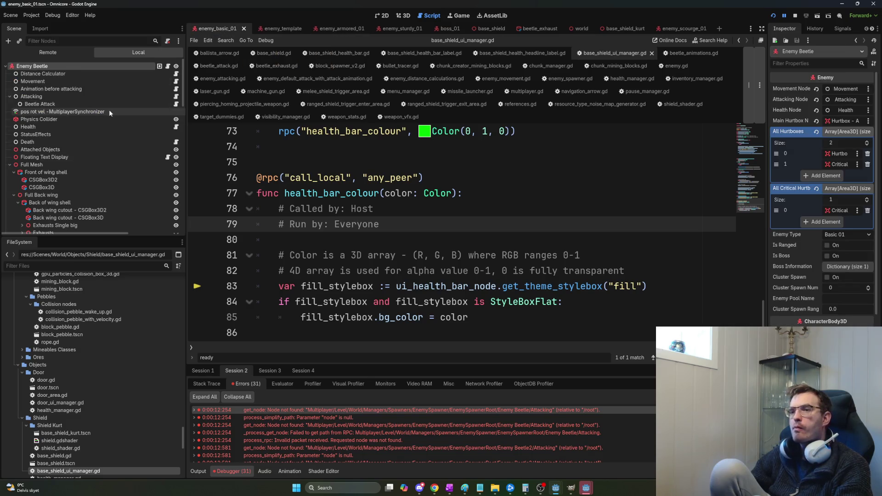
In enemy_basic_01, select Attacking, then Beetle Attack, and open its script beetle_attack.gd
scroll(119, 137, down, 5)
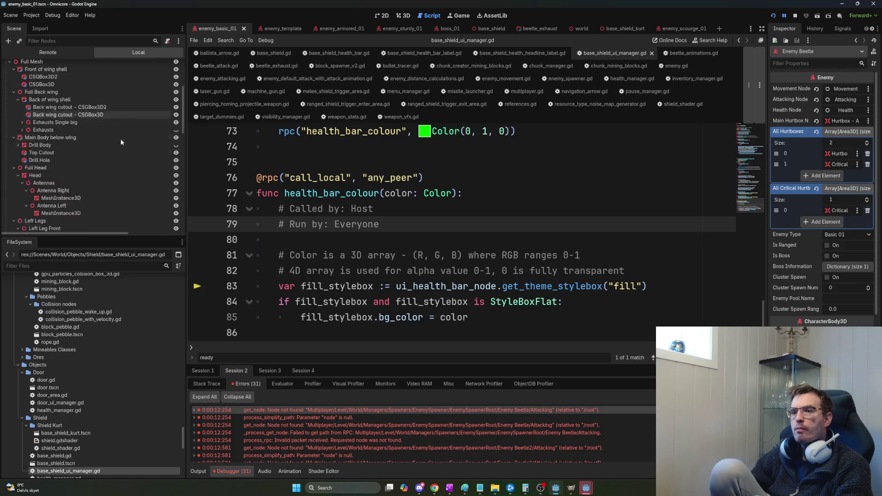
scroll(136, 153, down, 5)
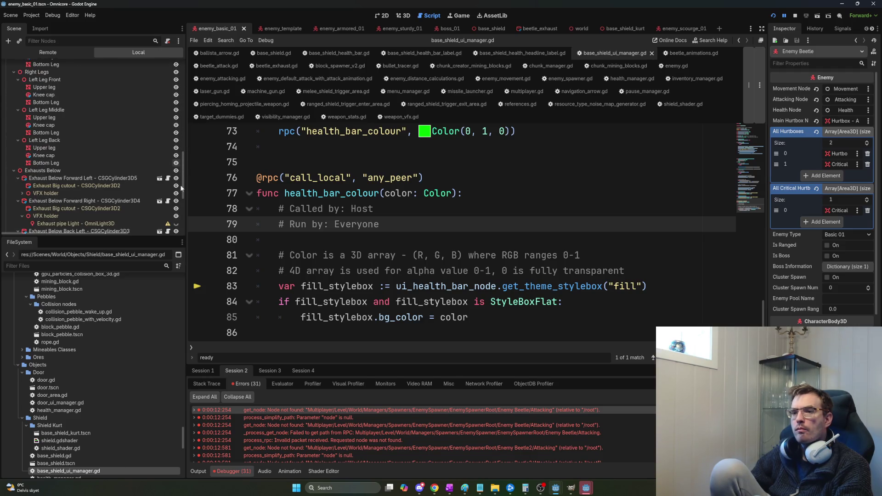
scroll(182, 207, down, 3)
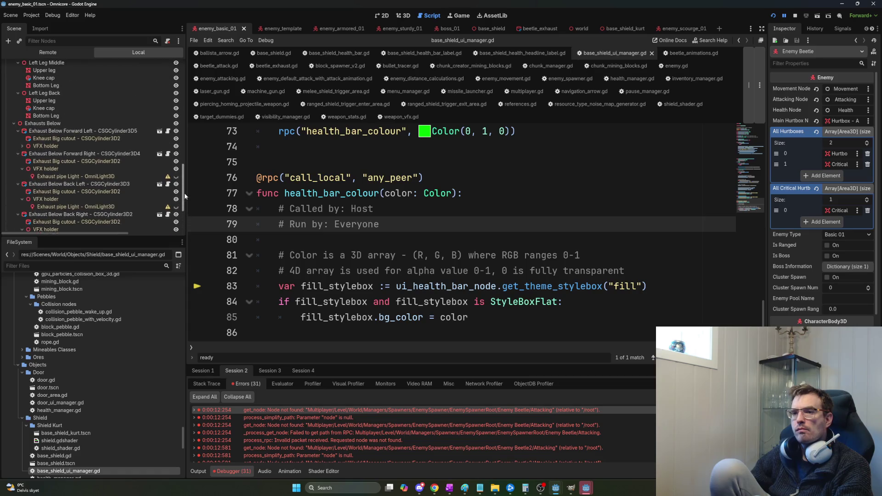
scroll(13, 129, up, 10)
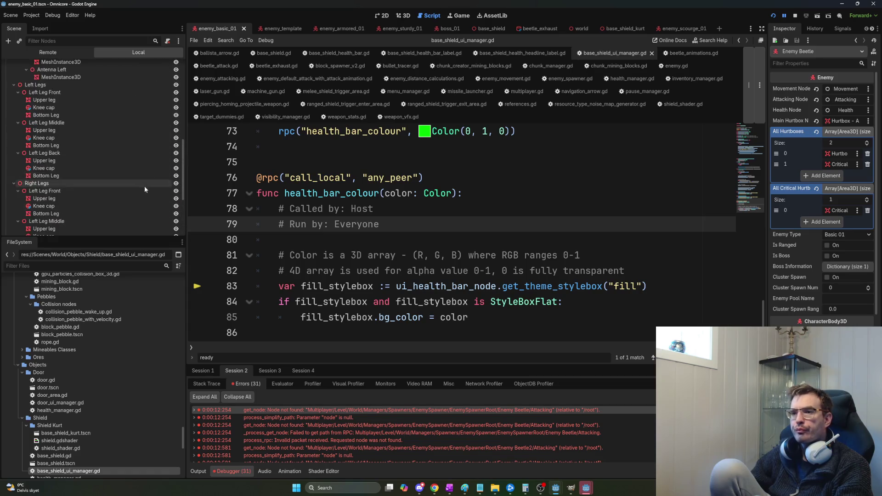
scroll(156, 189, up, 6)
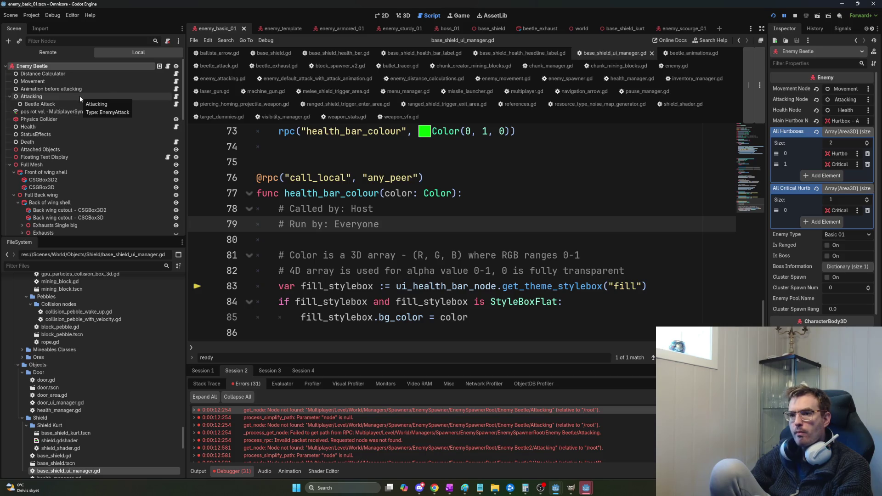
click(79, 96)
click(122, 104)
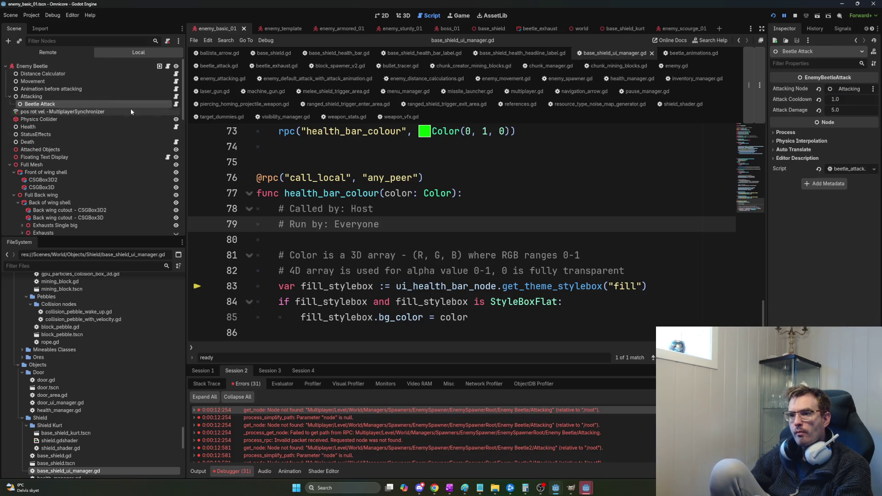
click(176, 104)
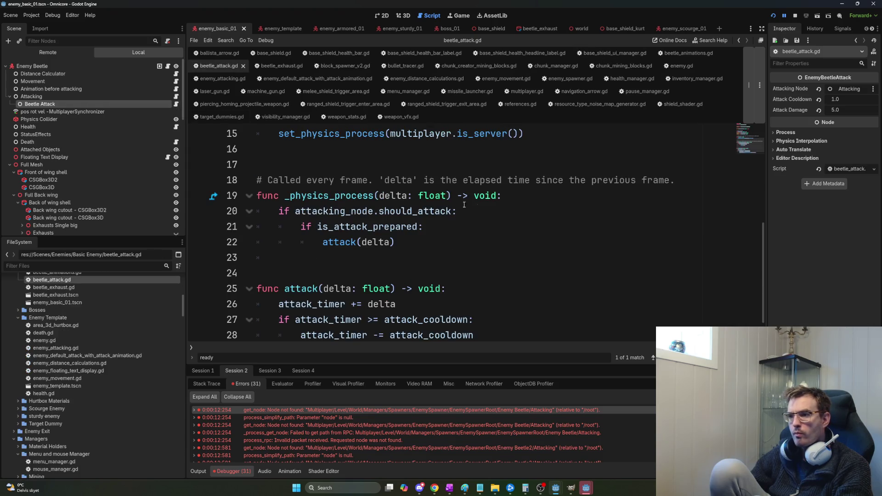
scroll(501, 211, up, 2)
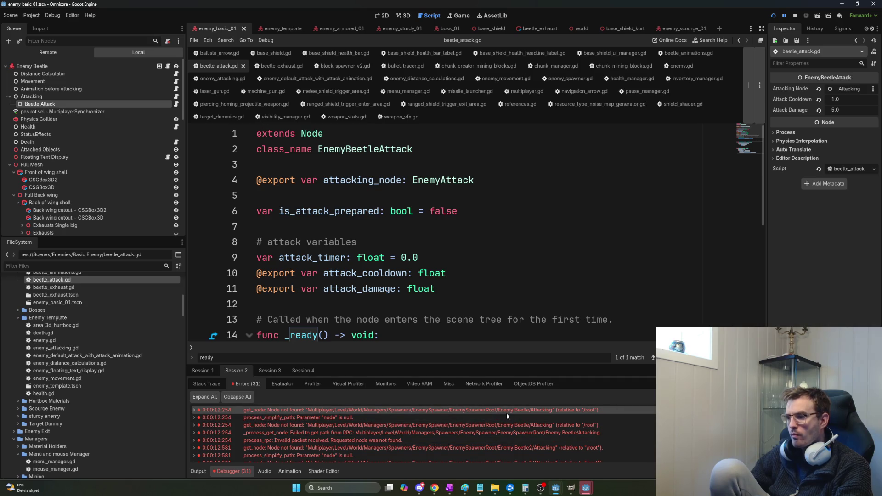
mouse_move(409, 416)
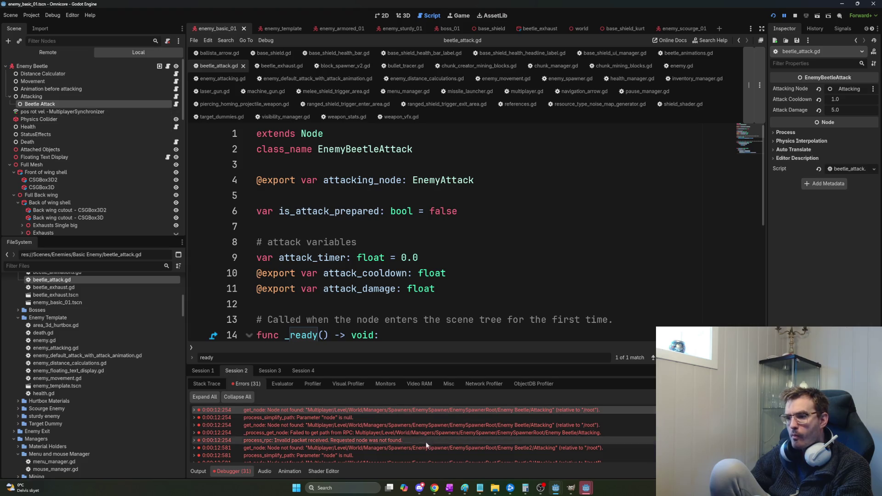
mouse_move(375, 435)
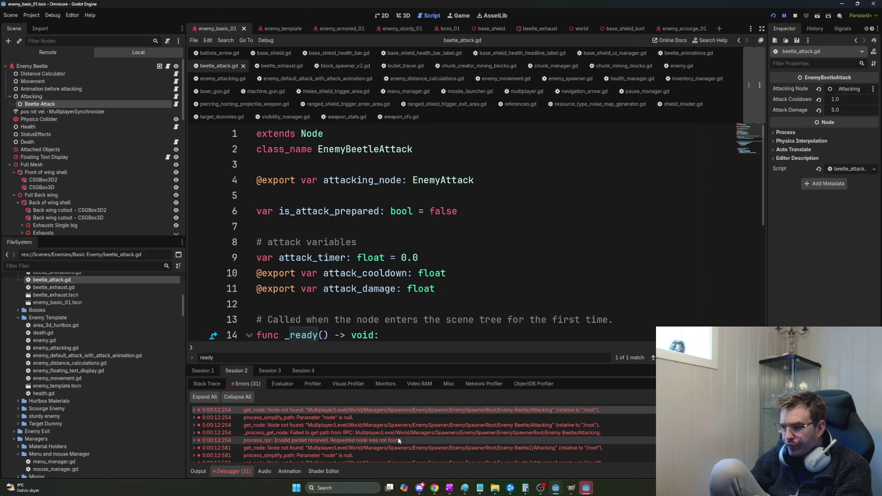
double_click(429, 433)
double_click(428, 434)
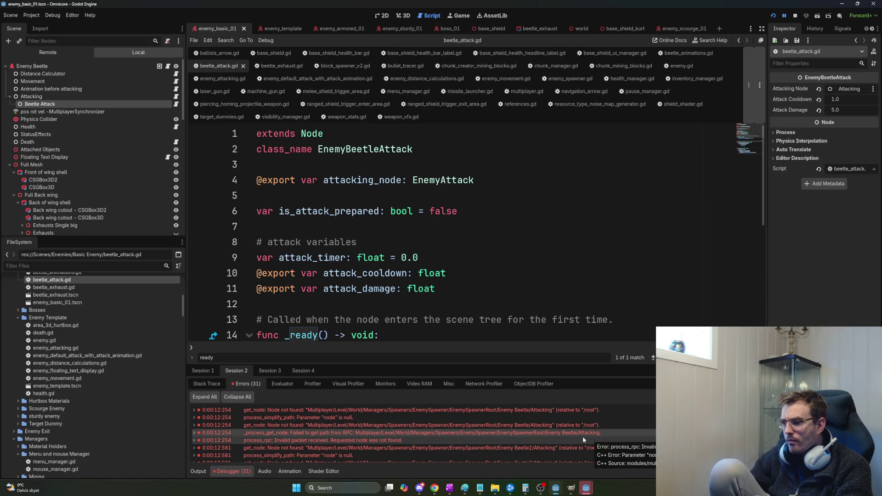
mouse_move(448, 442)
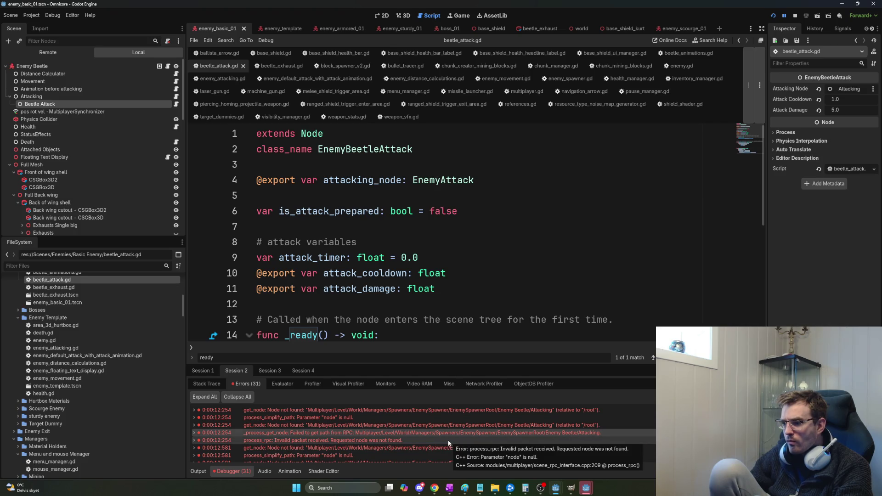
click(119, 66)
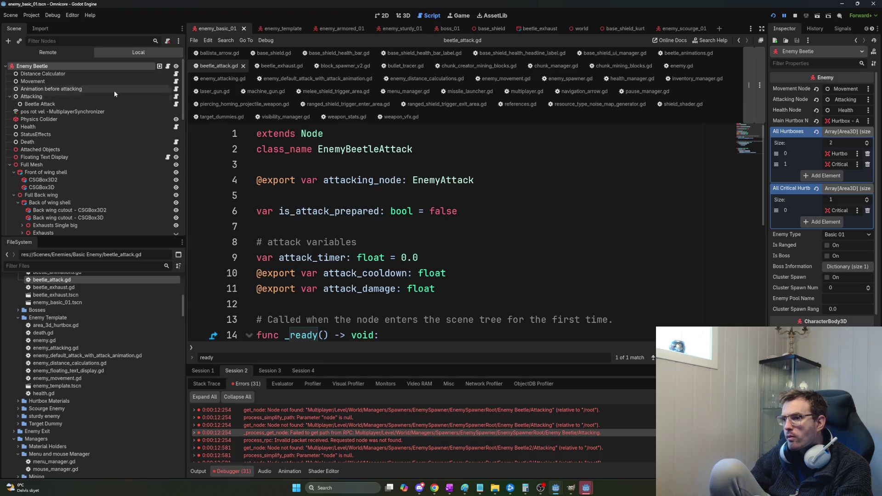
click(62, 112)
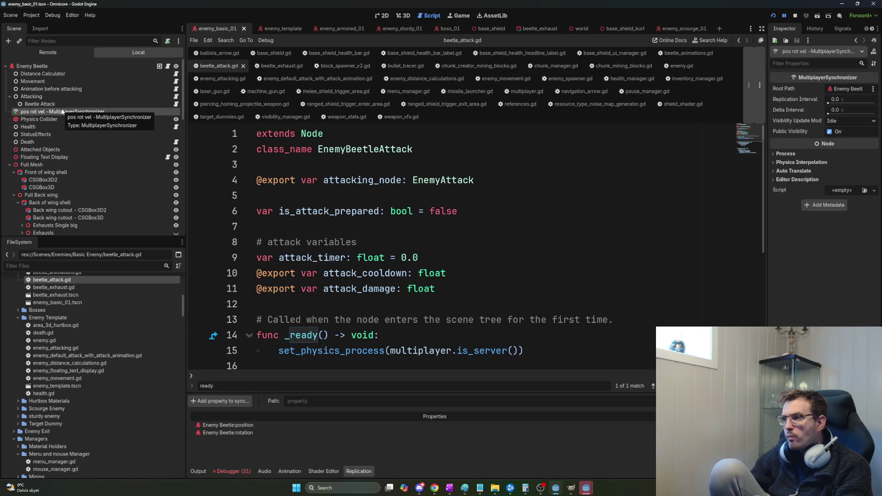
scroll(106, 153, down, 10)
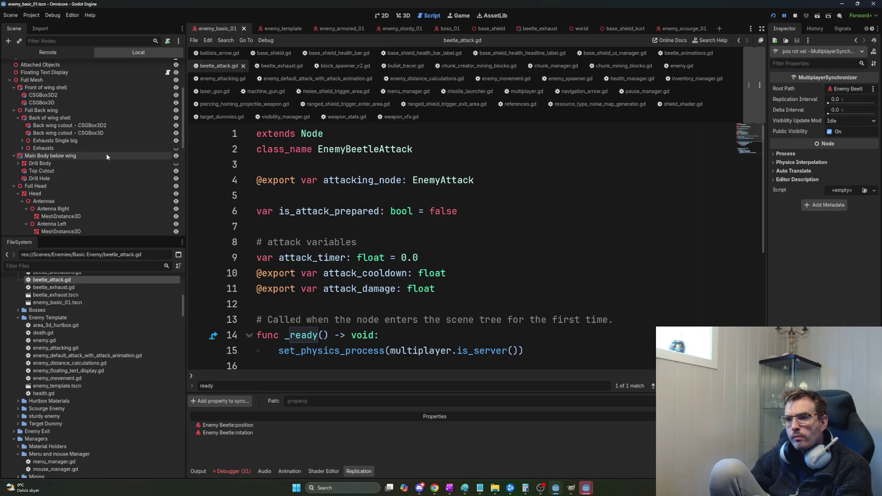
scroll(115, 165, down, 4)
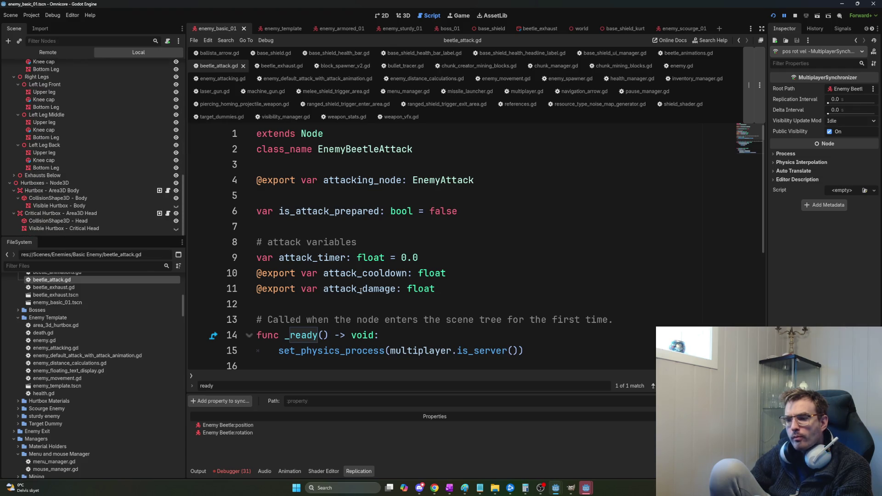
scroll(121, 159, up, 5)
scroll(126, 164, up, 5)
click(89, 96)
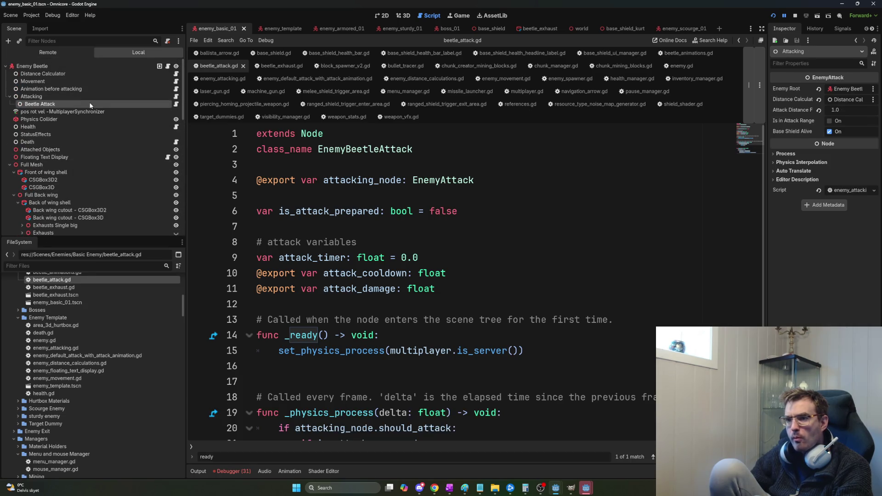
click(90, 105)
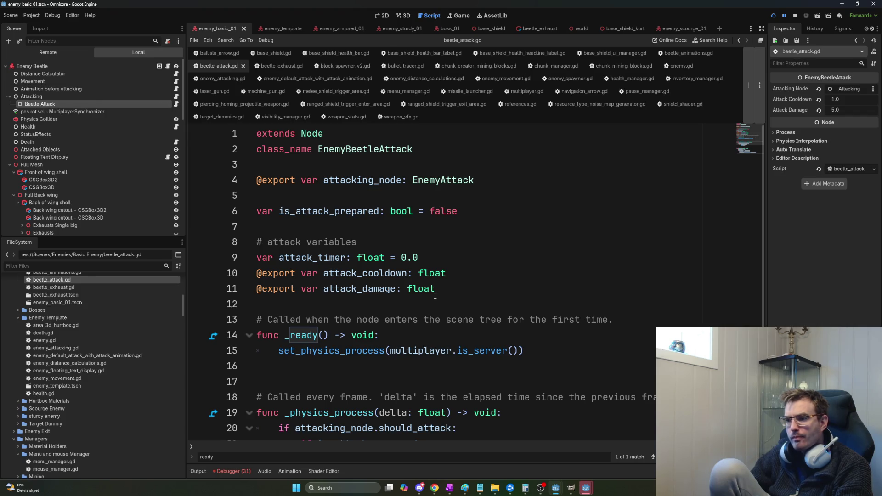
scroll(435, 296, down, 3)
scroll(460, 278, down, 1)
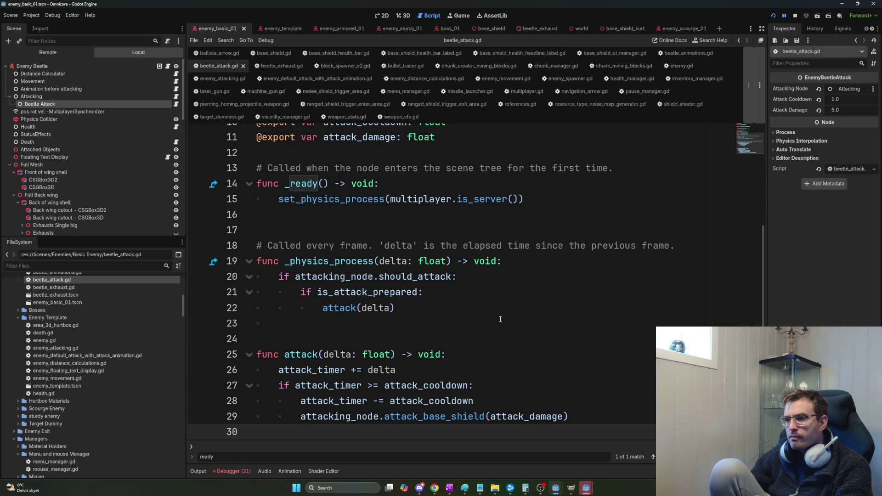
Review the should_attack check and attack function in beetle_attack.gd
scroll(501, 321, up, 4)
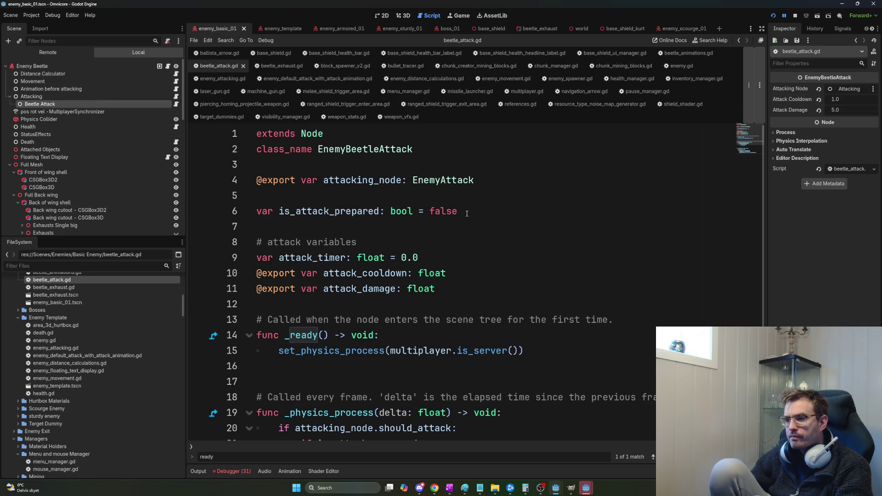
scroll(463, 211, down, 4)
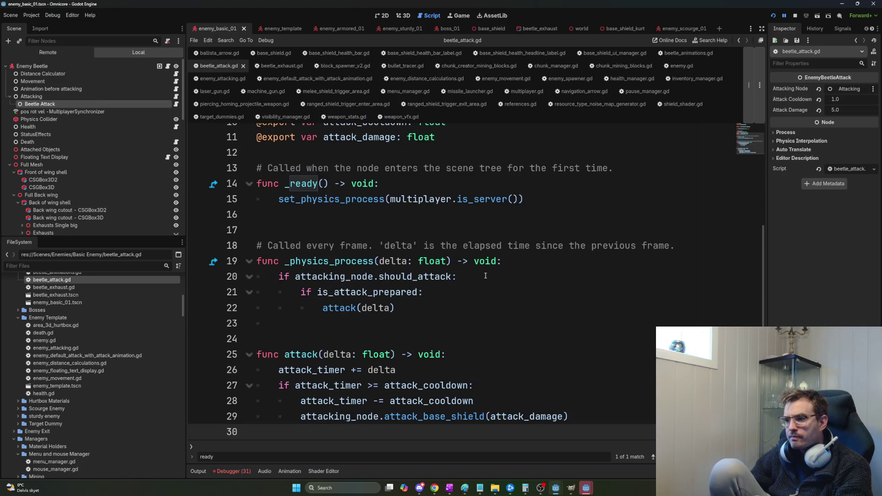
mouse_move(501, 308)
mouse_down()
mouse_move(400, 308)
mouse_move(278, 277)
mouse_up()
drag(257, 339, 570, 417)
click(632, 421)
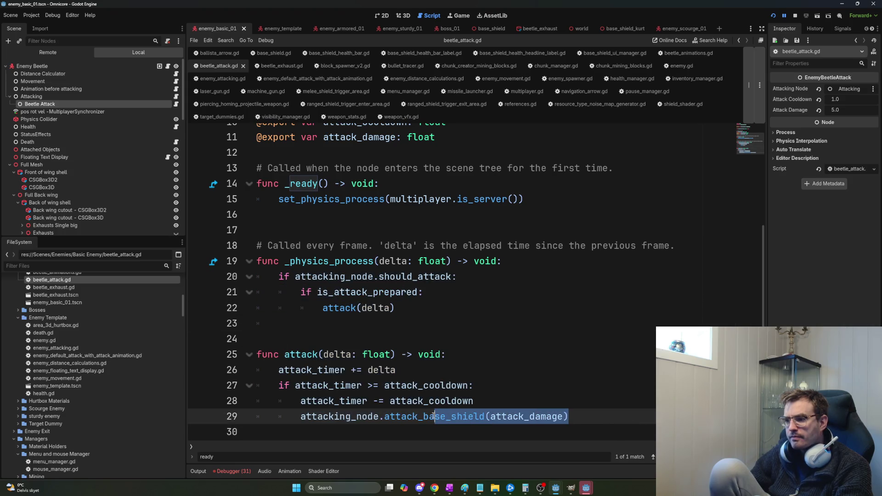
Go to the attack_base_shield definition in enemy_attacking.gd, review it, and run the project
ctrl+click(354, 417)
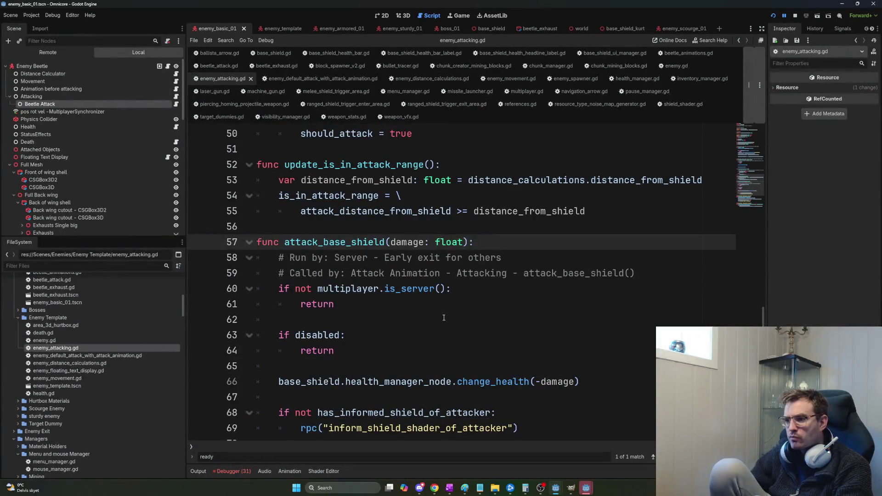
scroll(444, 318, down, 2)
mouse_move(258, 288)
mouse_down()
mouse_move(285, 304)
mouse_move(562, 341)
mouse_move(560, 331)
mouse_move(280, 303)
mouse_move(278, 317)
mouse_up()
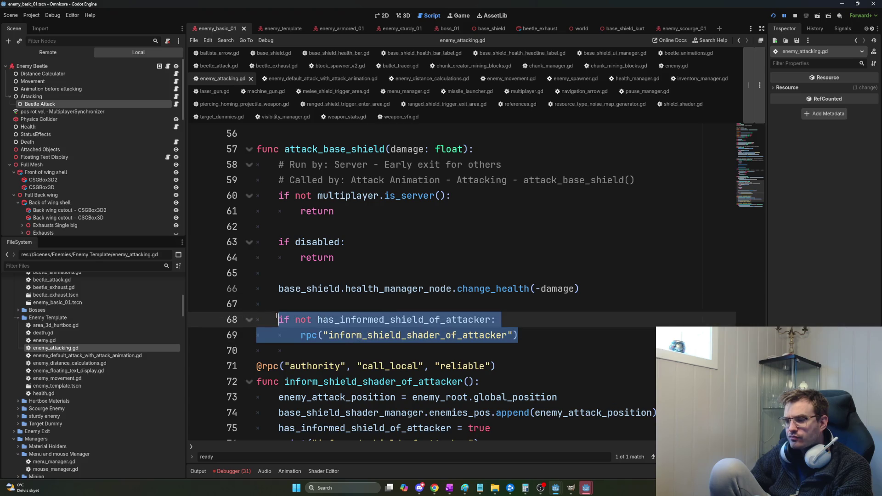
click(277, 317)
key(F5)
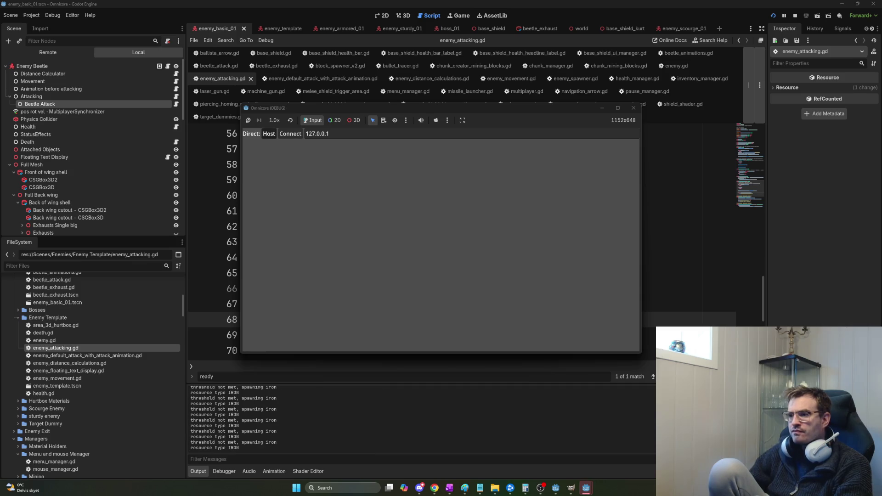
Host in one game window, connect the other as client, and toggle first-person camera while playing
click(269, 134)
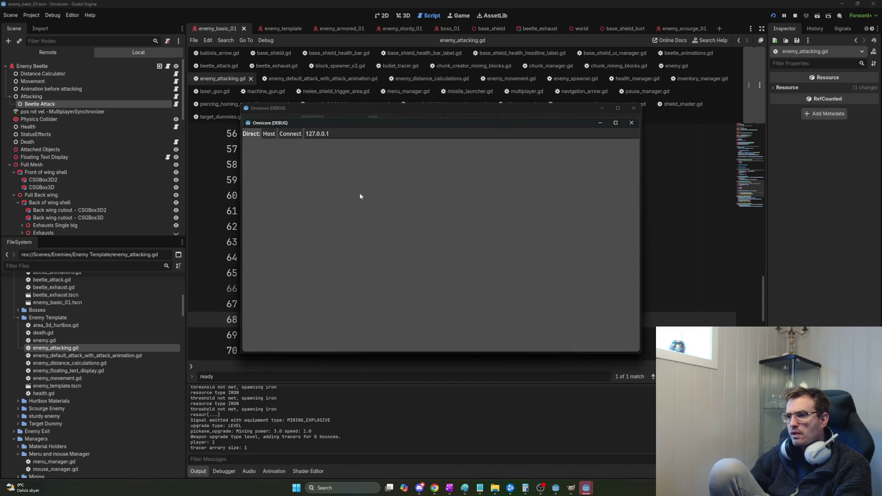
click(294, 136)
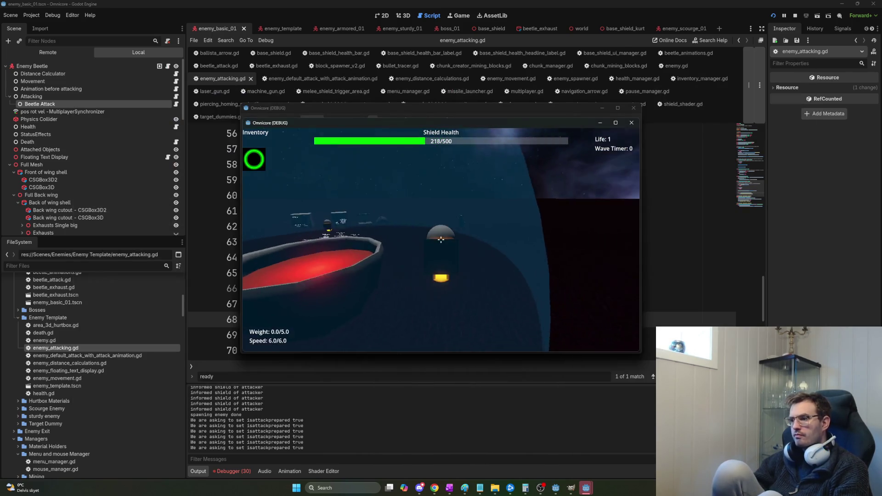
key(v)
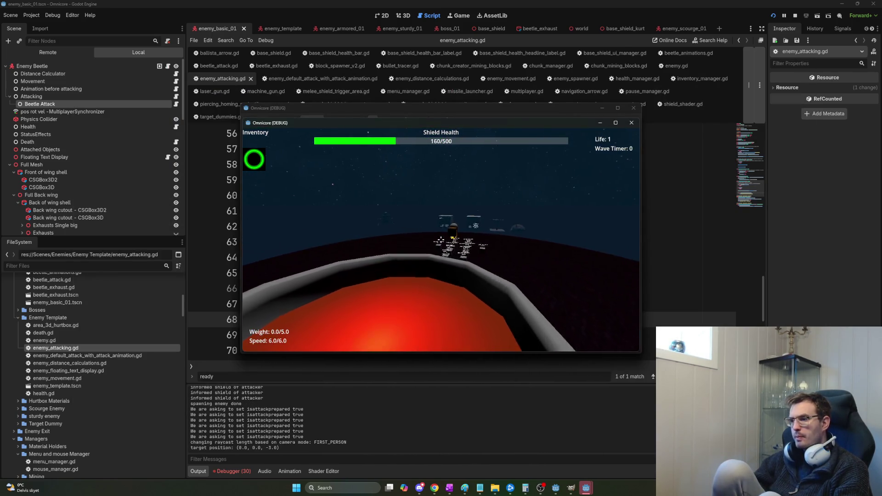
key(v)
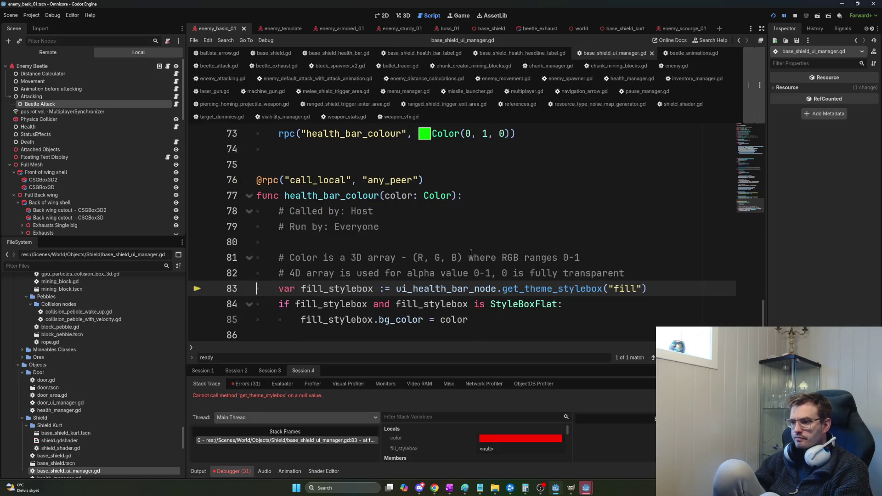
Trace ui_health_bar_node from line 83 to its declaration and find its other uses
double_click(568, 290)
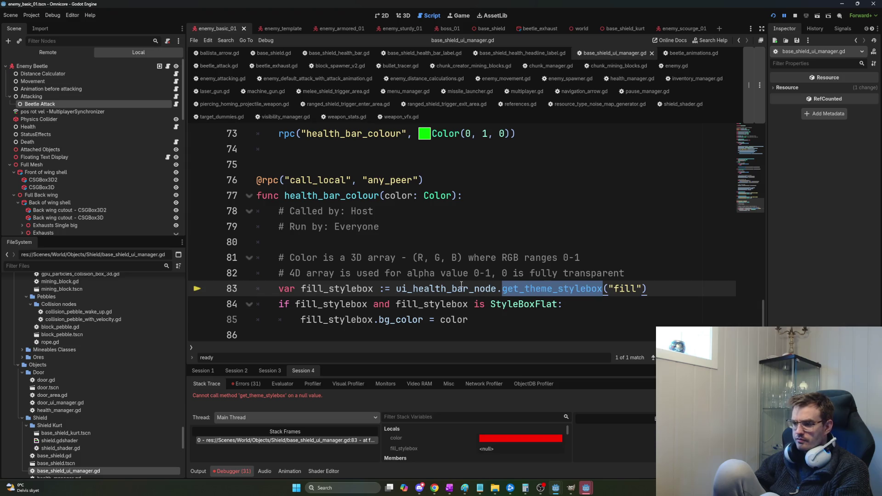
double_click(462, 287)
mouse_move(541, 291)
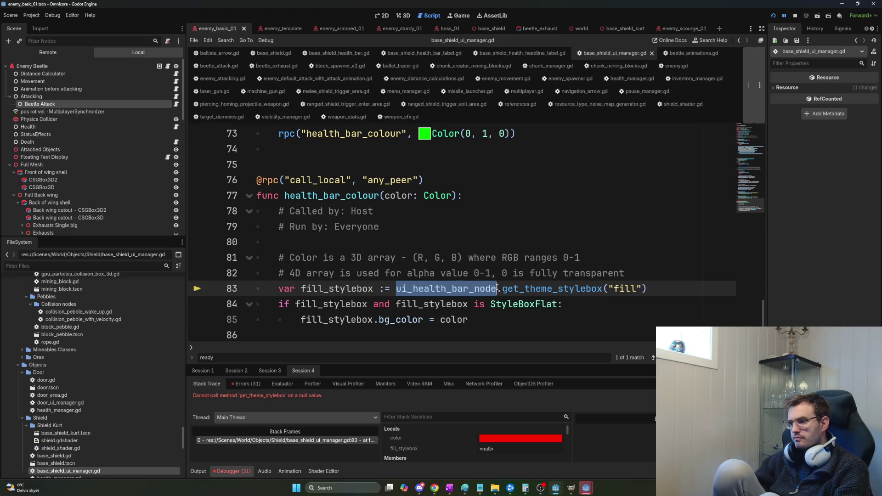
ctrl+click(455, 290)
scroll(429, 271, up, 1)
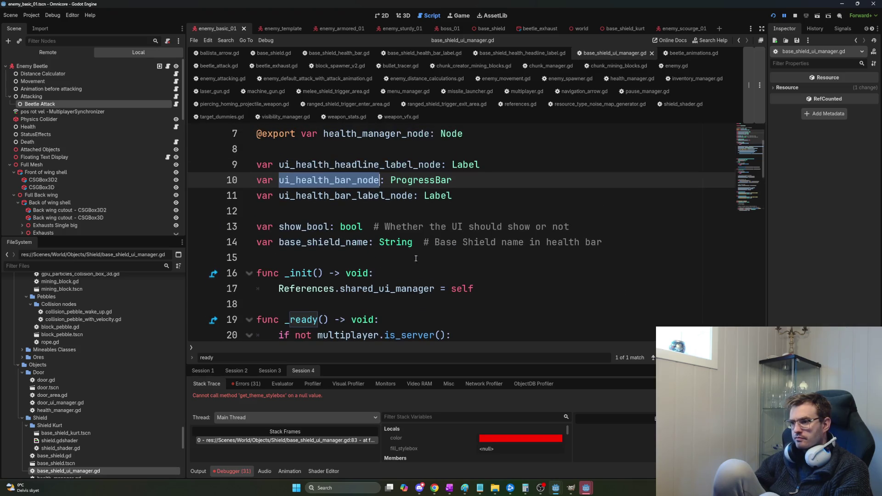
key(ctrl+d)
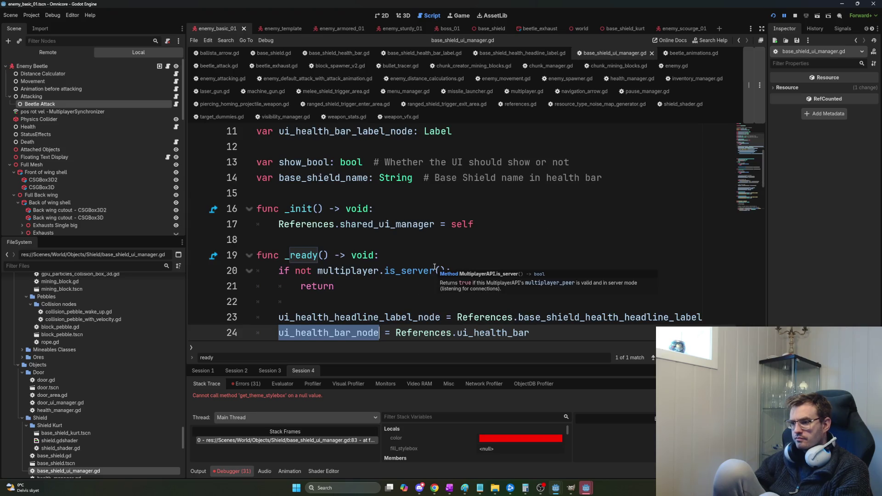
scroll(434, 267, down, 2)
key(ctrl+d)
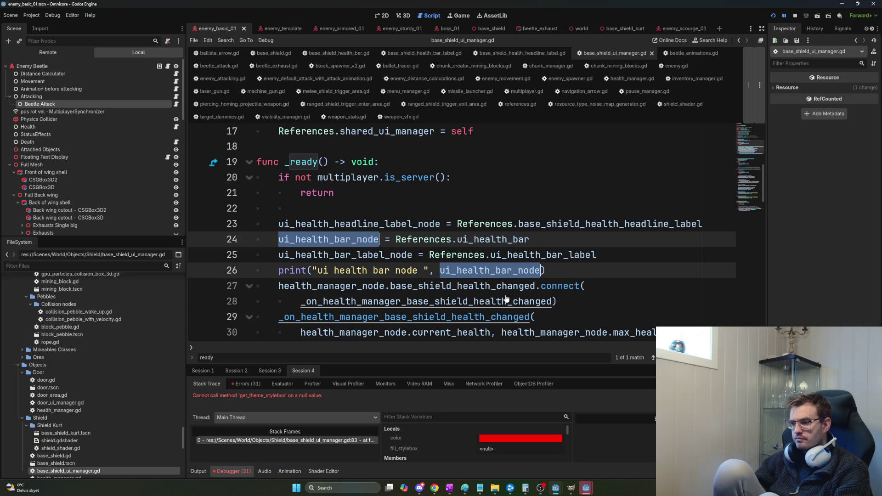
Check the print output filtered by 'ui', then select the label node assignment on line 25
mouse_move(557, 272)
mouse_down()
mouse_move(289, 255)
mouse_move(279, 270)
mouse_up()
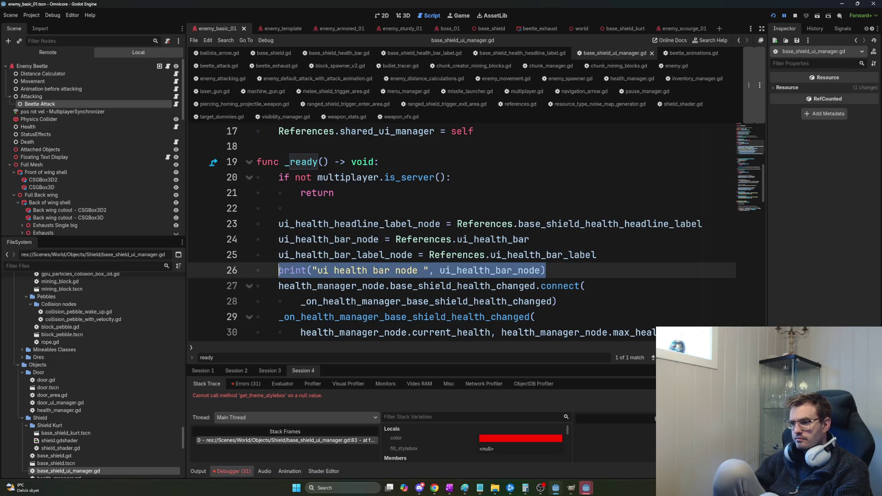
click(199, 472)
click(249, 460)
text(ui)
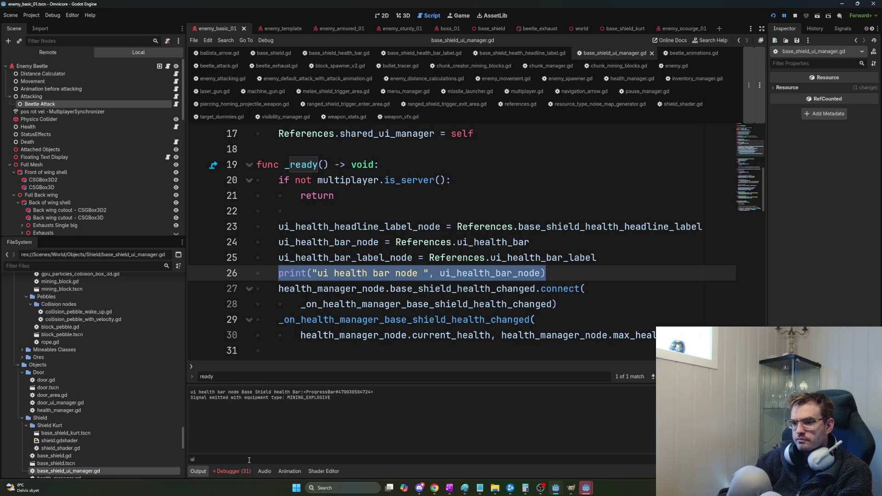
key(BackSpace)
key(BackSpace)
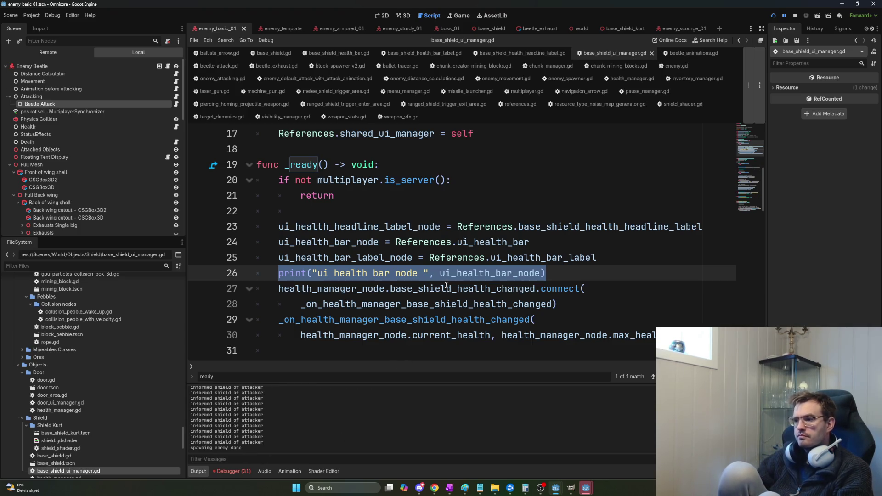
click(463, 273)
drag(598, 257, 258, 260)
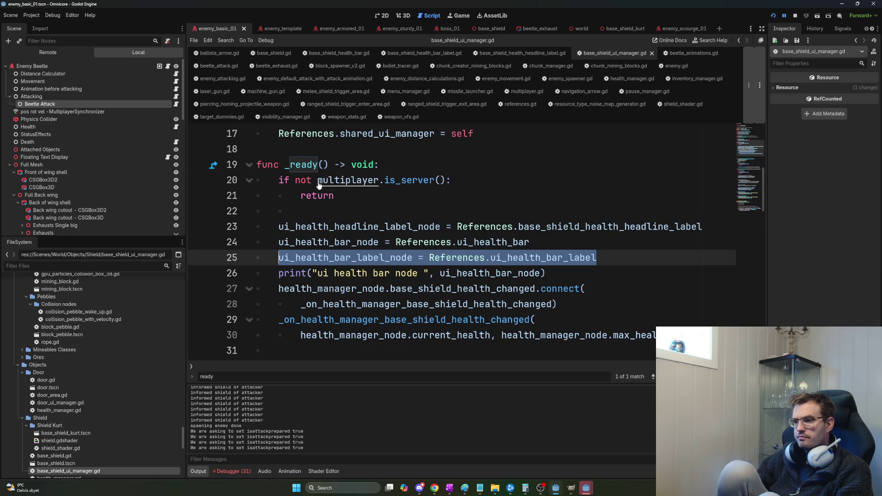
Move the label, headline and health bar node assignments to the top of _ready
key(ctrl+x)
click(276, 180)
key(Return)
key(Return)
key(Up)
key(Up)
key(ctrl+v)
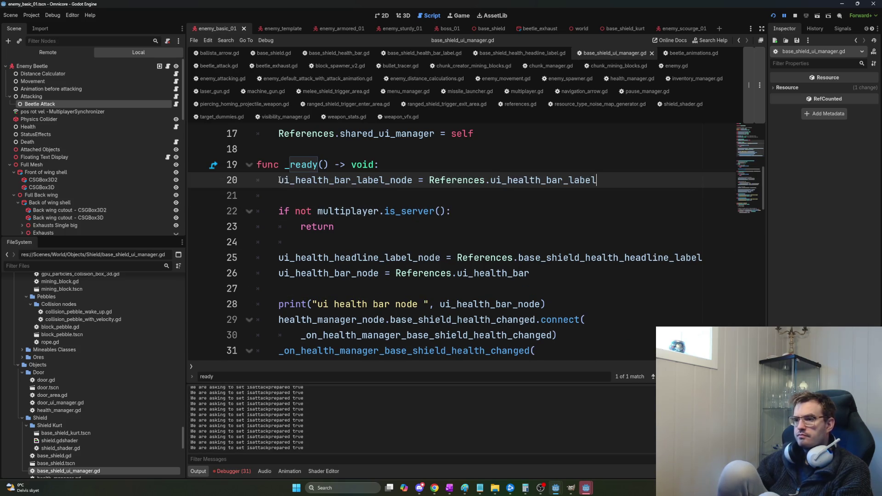
drag(579, 283, 251, 252)
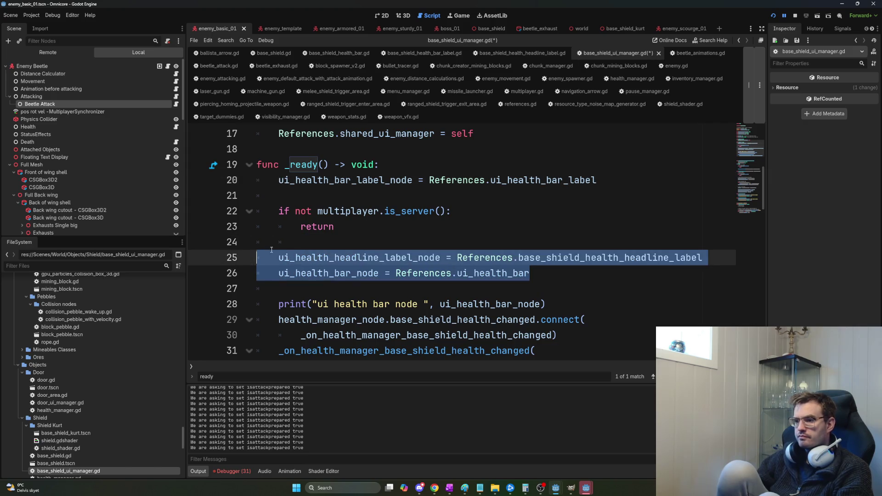
key(ctrl+x)
click(307, 180)
key(ctrl+v)
key(ctrl+z)
key(End)
key(Return)
key(ctrl+v)
click(331, 202)
key(shift+Tab)
Delete the debug print line and save base_shield_ui_manager.gd
scroll(374, 275, down, 1)
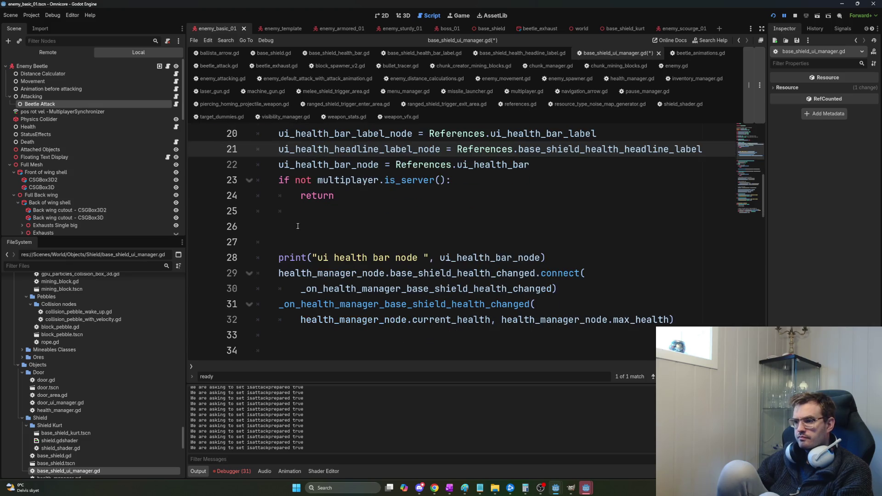
click(298, 242)
key(shift+Down)
key(shift+Down)
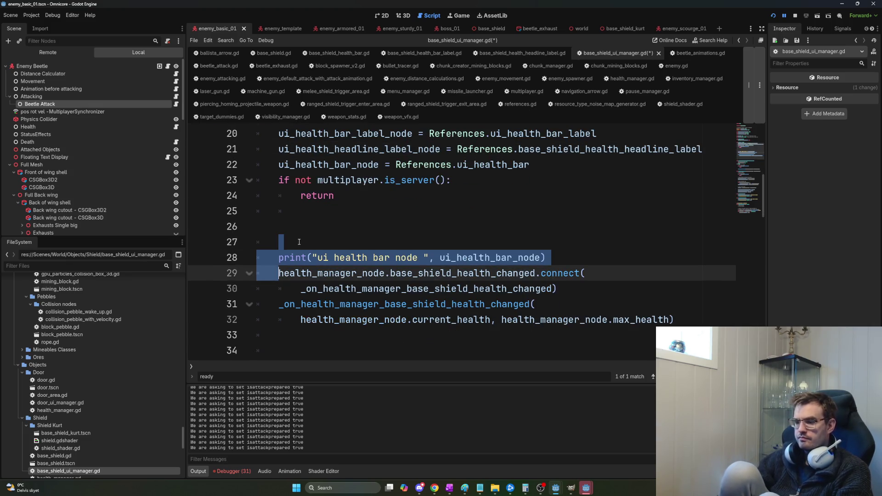
key(Delete)
key(Up)
key(BackSpace)
key(ctrl+s)
Insert a blank line above the server check, review the health signal block, and run the project
click(273, 183)
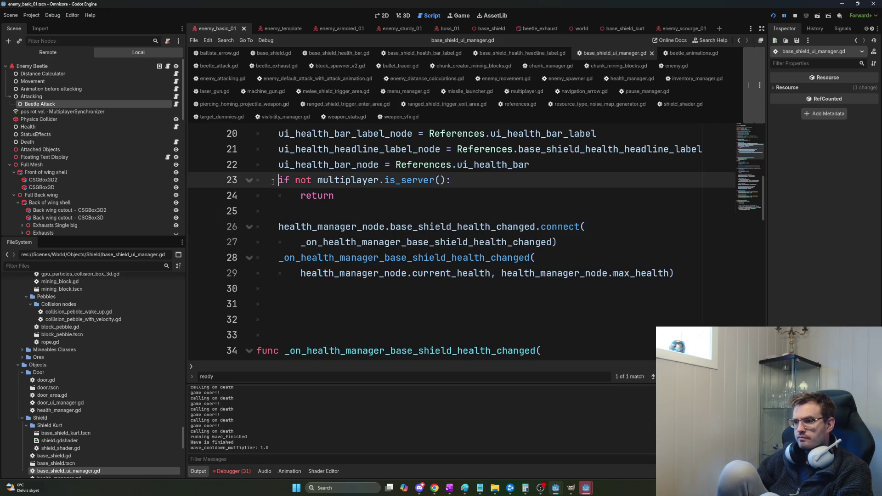
key(Return)
mouse_move(359, 226)
mouse_down()
mouse_move(551, 273)
mouse_move(581, 298)
mouse_up()
click(581, 298)
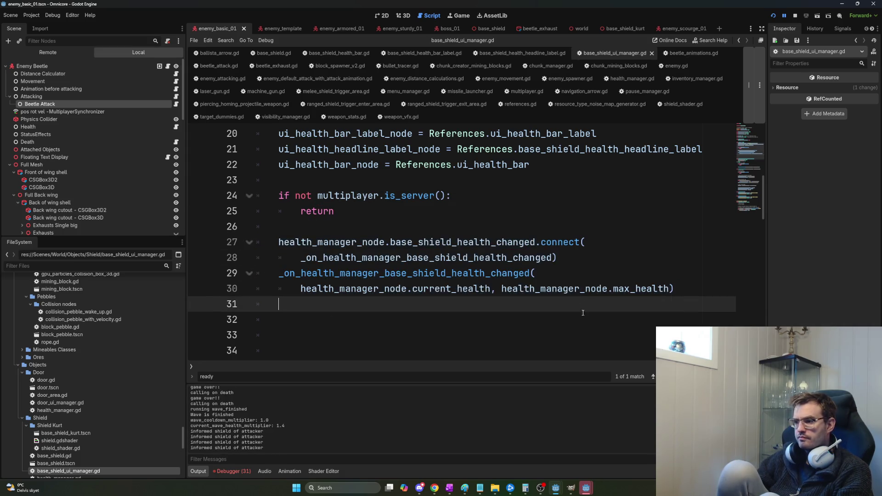
scroll(579, 303, down, 15)
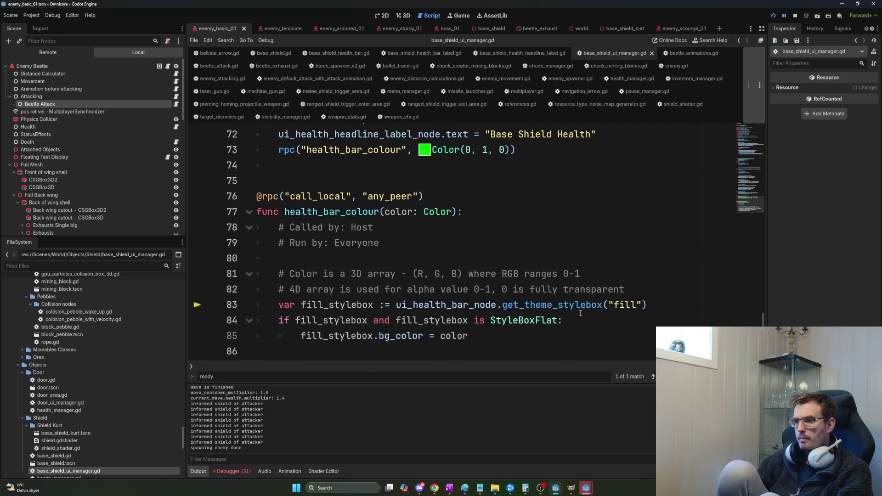
key(F5)
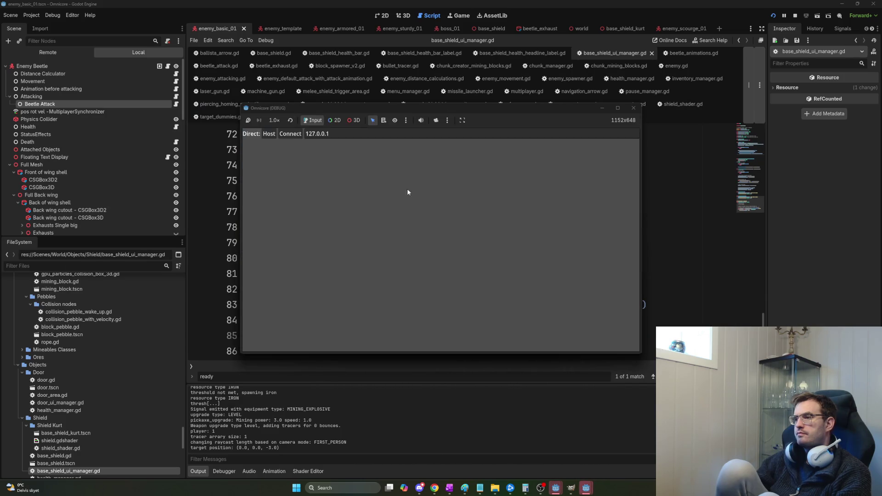
Host a test game, check the green shield bar in first person, then stop the run
click(302, 134)
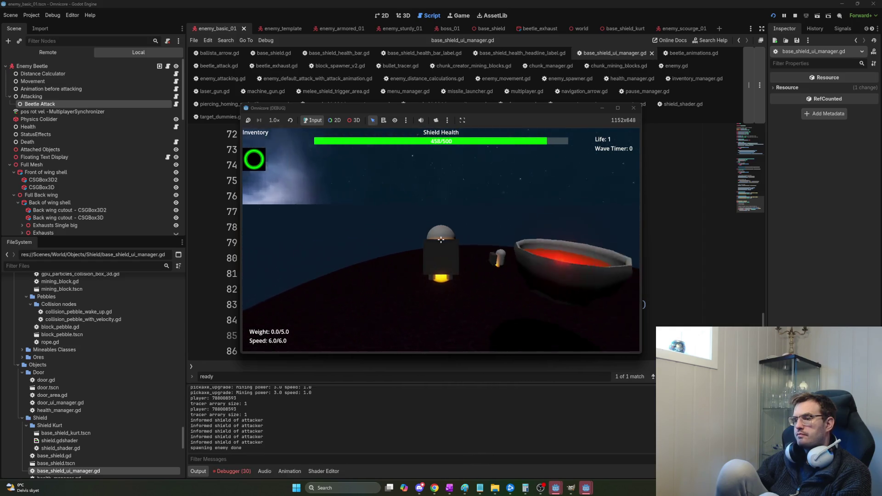
key(v)
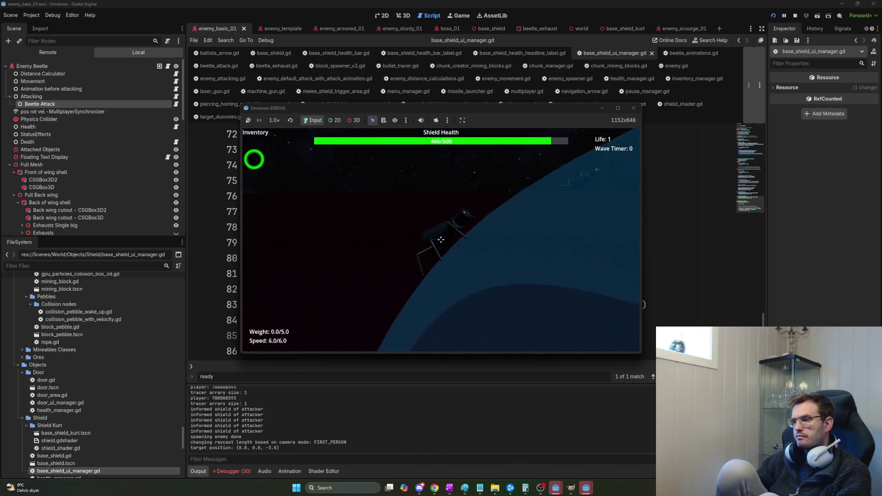
key(F8)
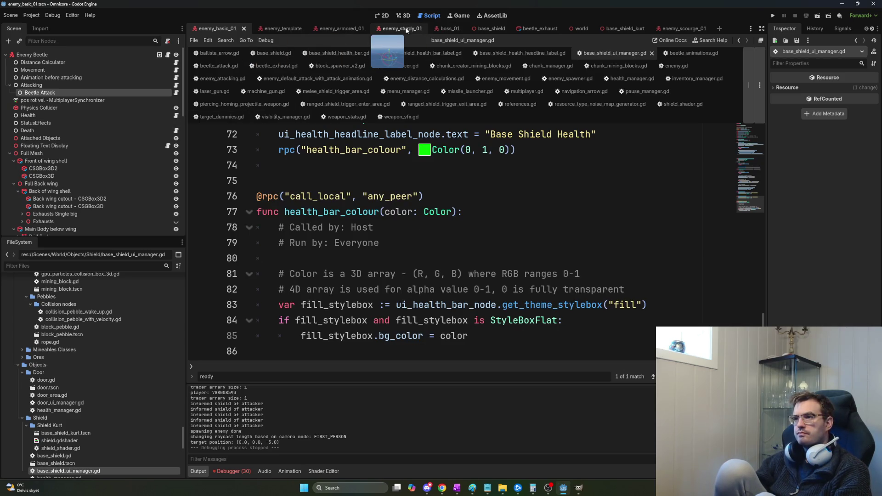
Select the root Enemy Beetle node in enemy_basic_01 and remove extra empty lines above a function
click(532, 28)
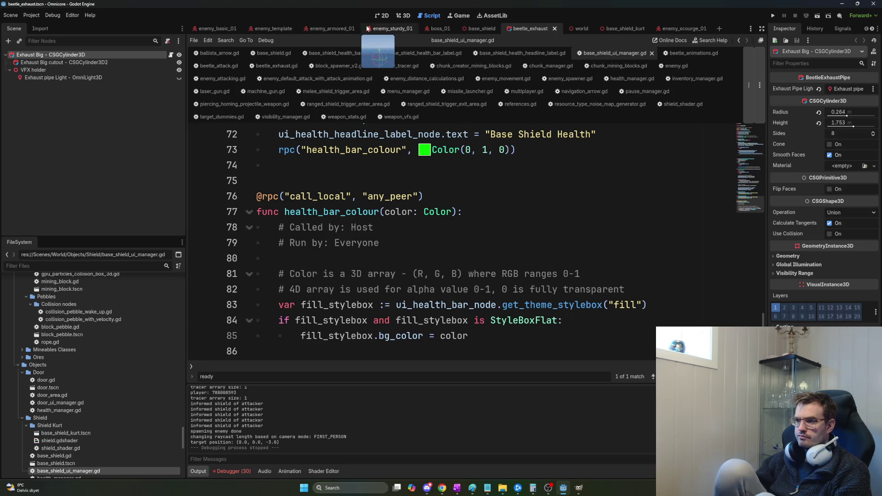
click(216, 29)
click(32, 55)
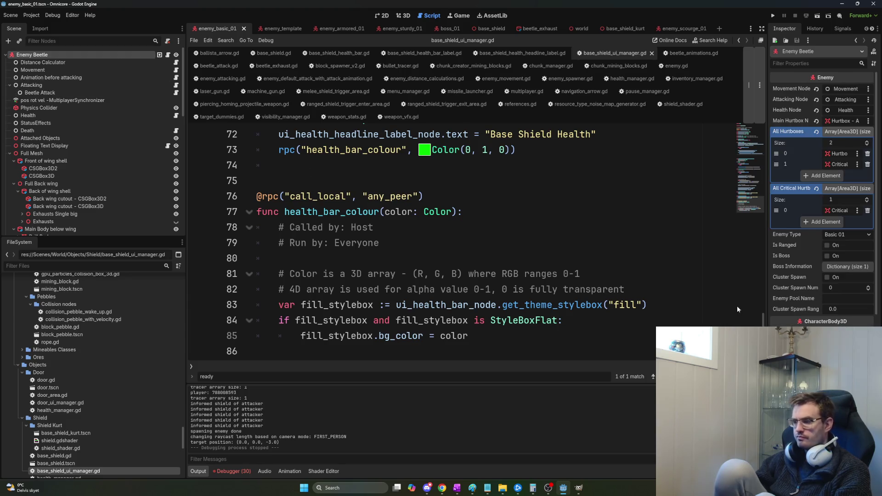
mouse_move(764, 319)
mouse_down()
mouse_move(780, 132)
mouse_move(772, 235)
mouse_move(773, 211)
mouse_up()
click(266, 279)
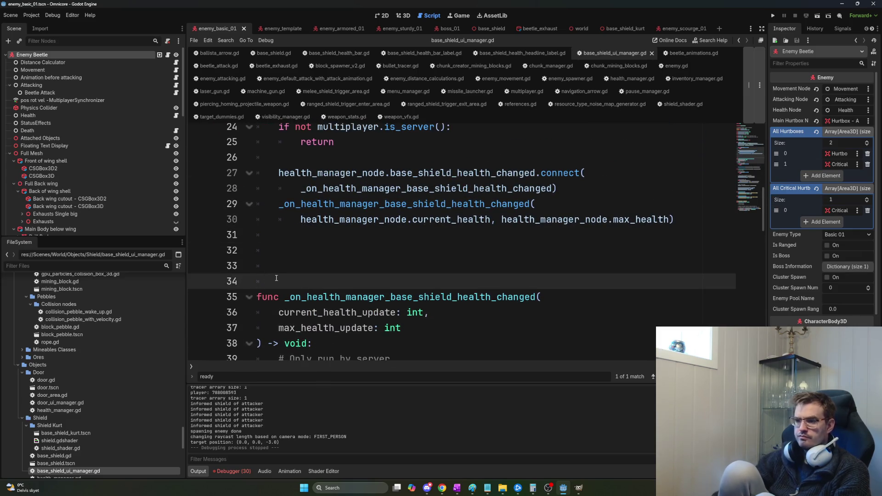
key(BackSpace)
key(BackSpace)
key(BackSpace)
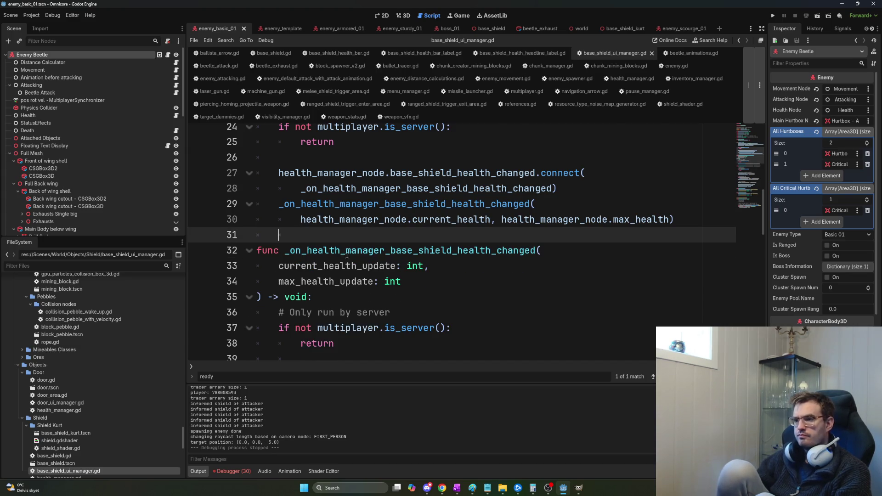
scroll(347, 256, up, 2)
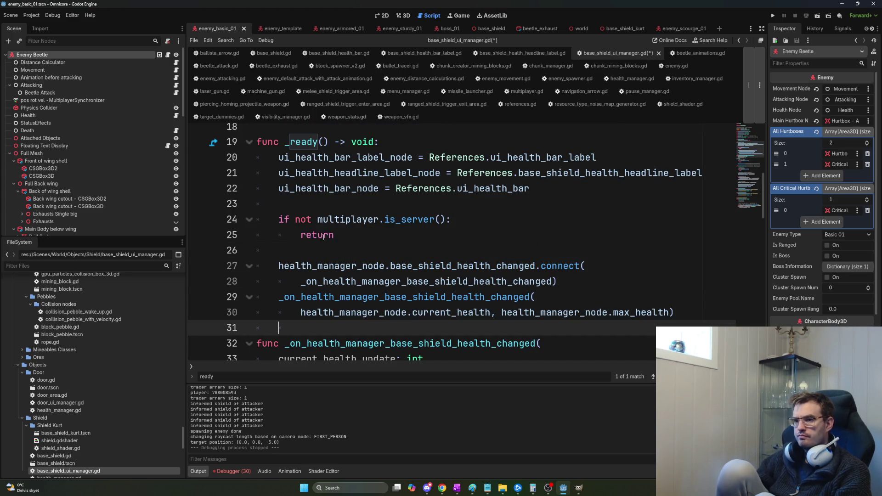
Comment out the inform_shield_shader_of_attacker rpc call on line 42 of enemy.gd and run the game
click(168, 55)
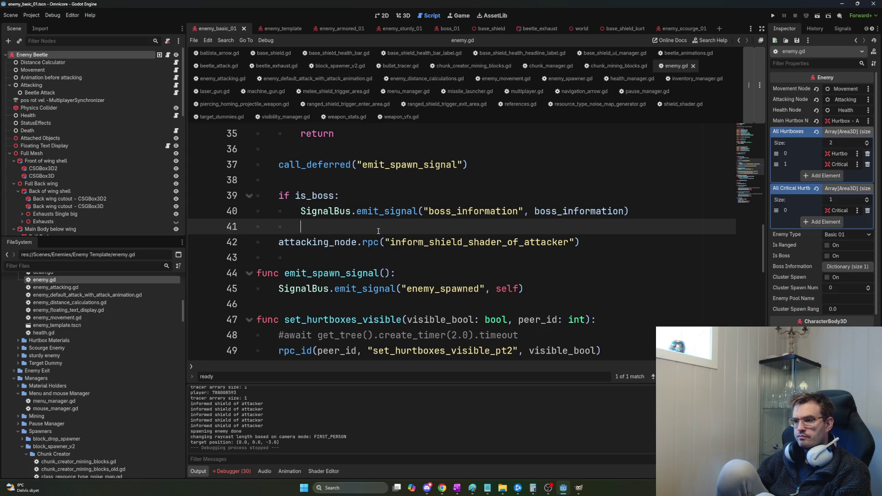
click(288, 236)
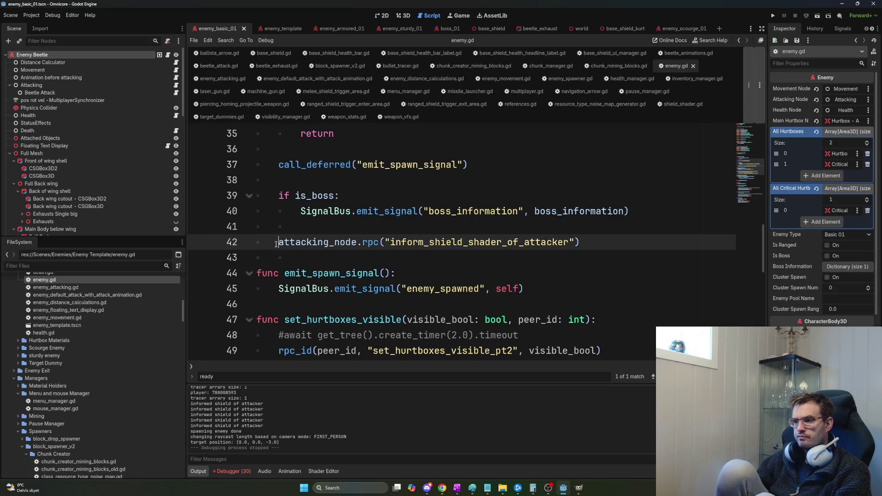
scroll(361, 246, up, 2)
scroll(361, 246, down, 1)
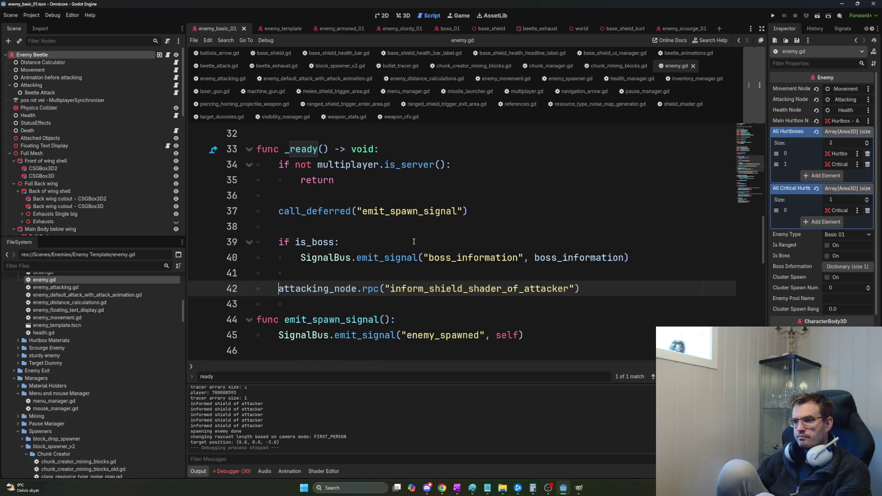
key(Home)
key(shift+End)
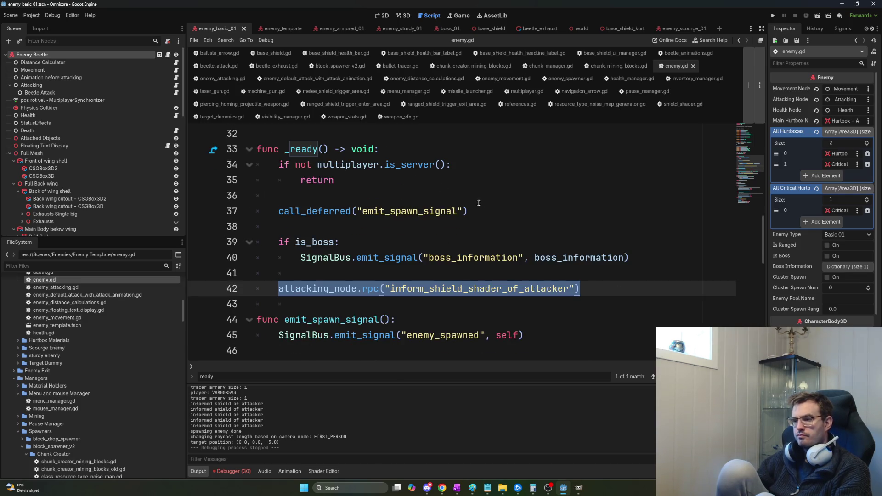
click(271, 284)
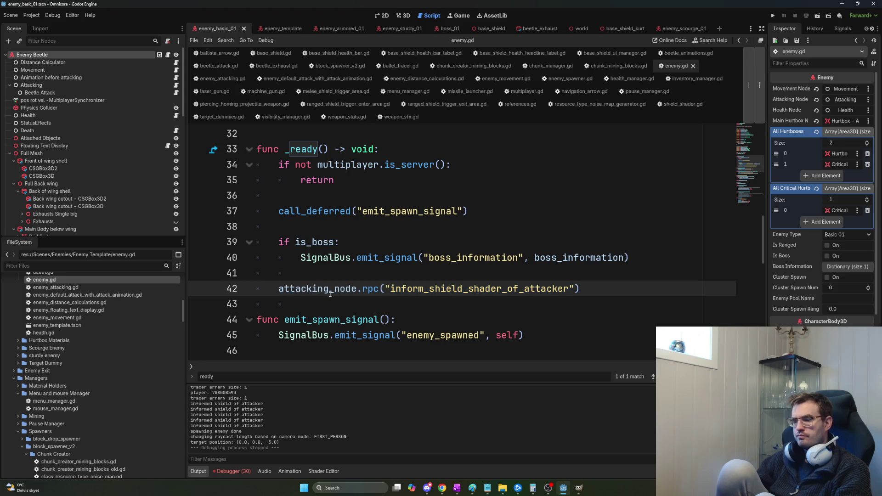
text(#)
key(F5)
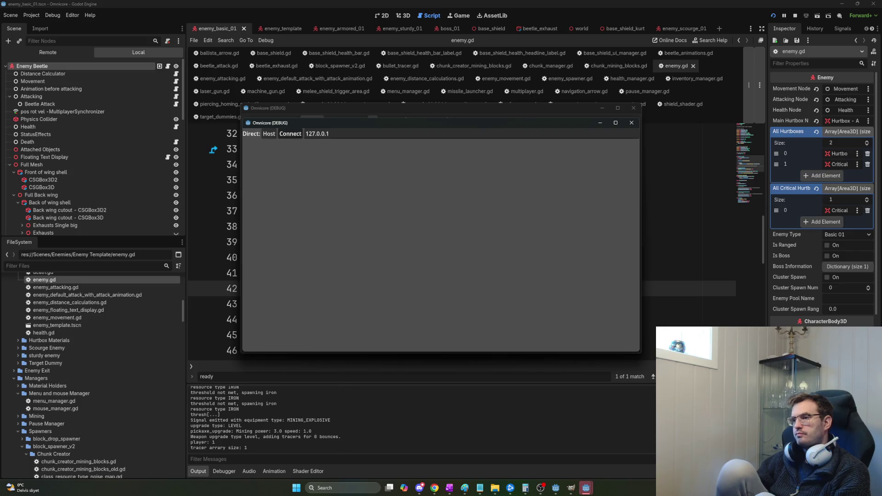
Join the hosted game from the second window and play until the error breaks at enemy_attacking.gd line 74
click(292, 134)
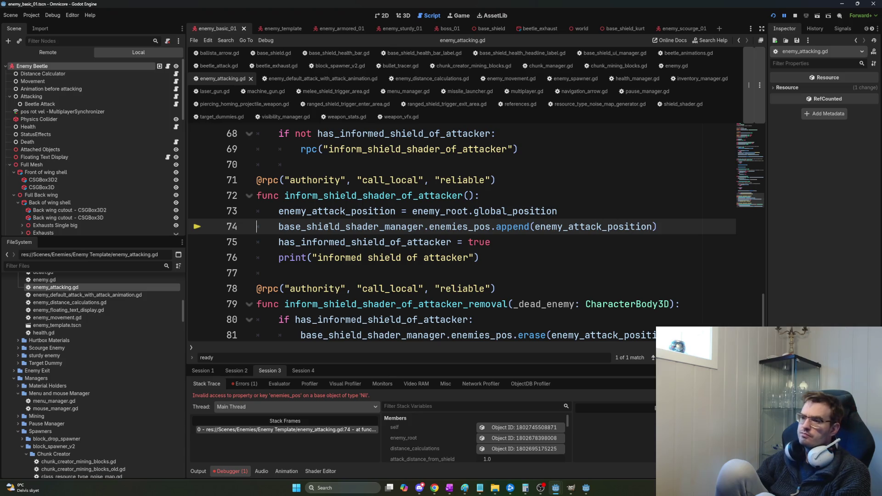
Jump from base_shield_shader_manager on line 74 to its declaration
double_click(348, 226)
drag(463, 227, 688, 227)
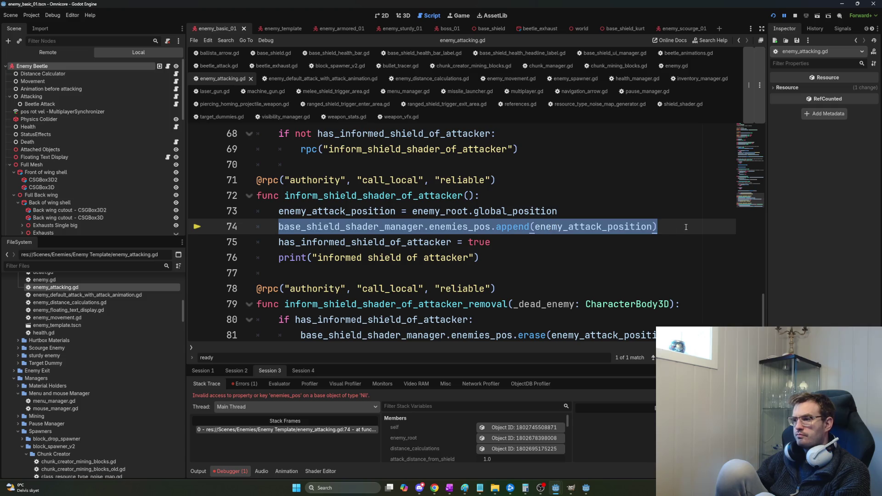
double_click(339, 225)
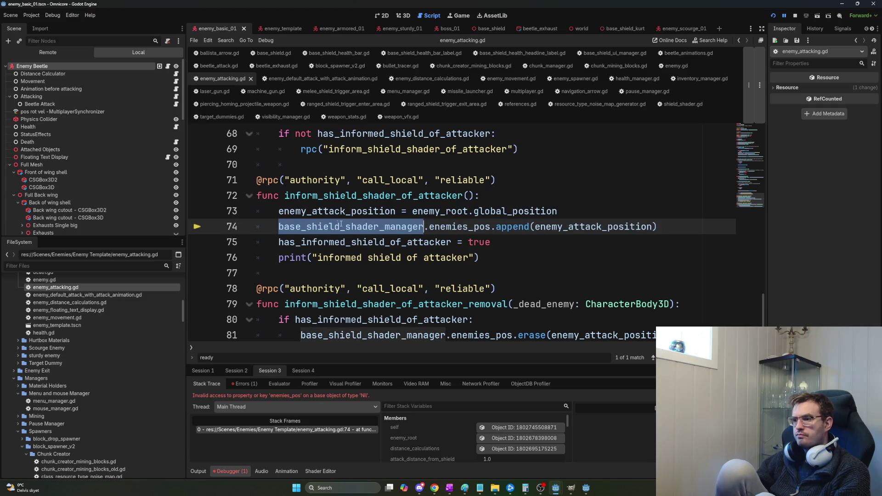
mouse_move(441, 234)
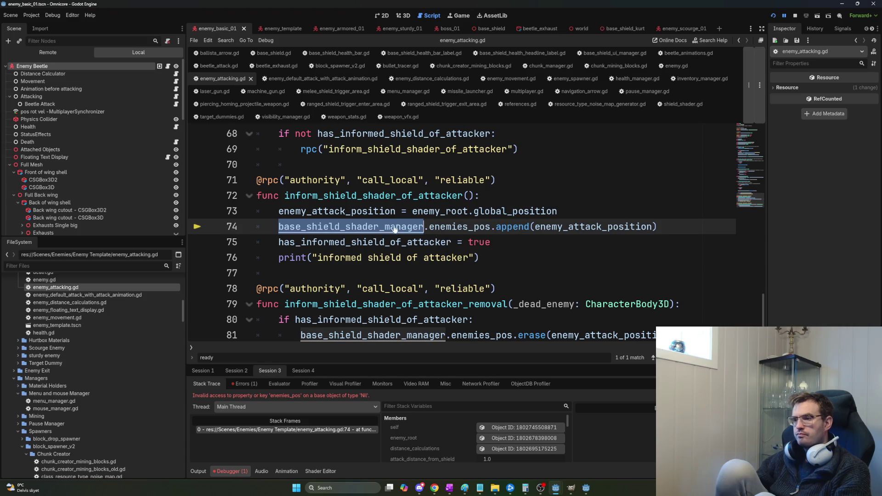
ctrl+click(408, 228)
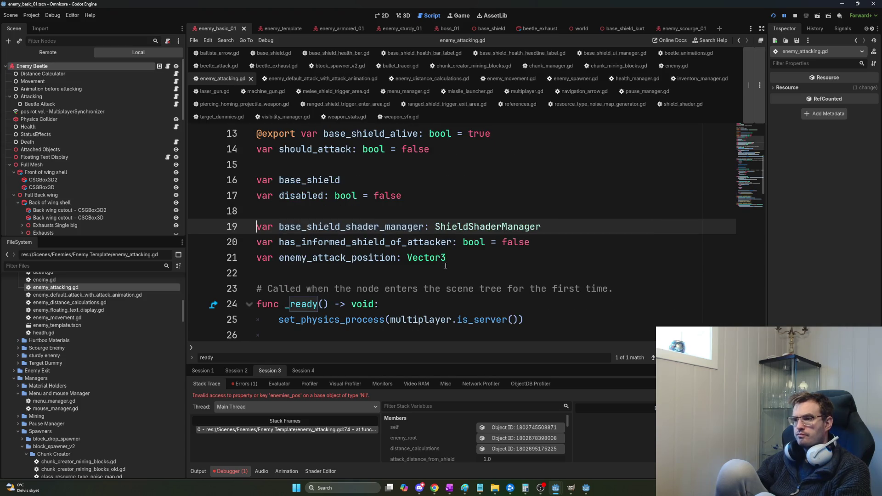
Move the base_shield_shader_manager References assignment above the server-only check in _ready
scroll(446, 267, down, 3)
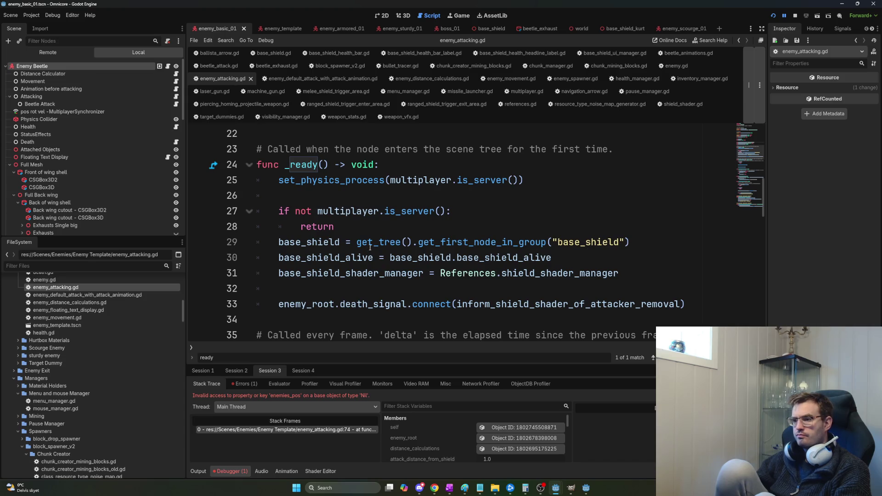
mouse_move(659, 270)
mouse_down()
mouse_move(669, 272)
mouse_move(281, 267)
mouse_up()
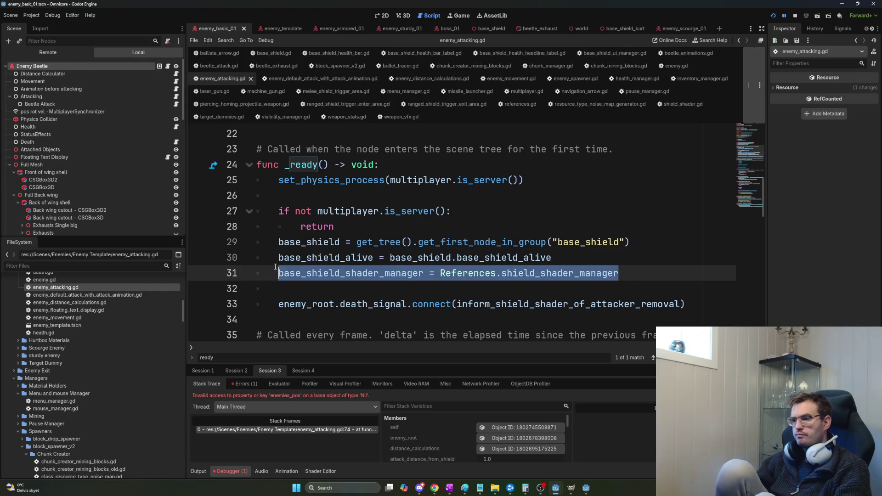
key(ctrl+x)
click(320, 198)
key(Return)
key(Return)
key(Up)
key(ctrl+v)
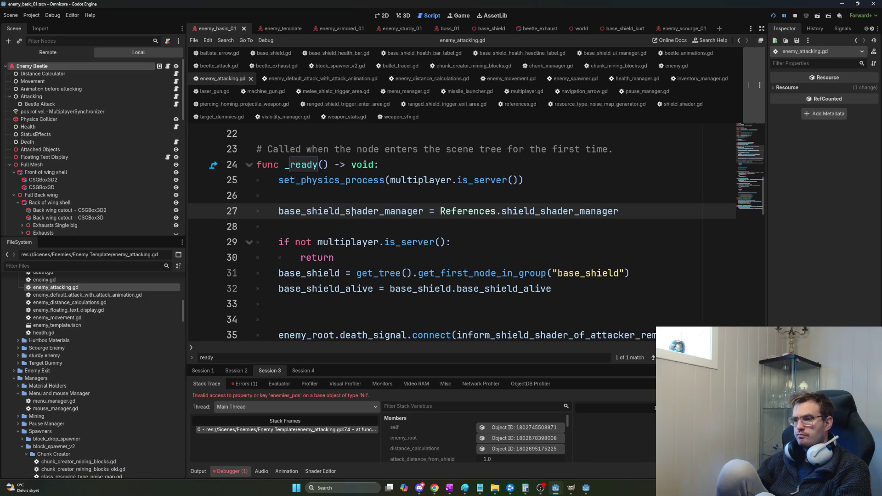
scroll(352, 213, down, 15)
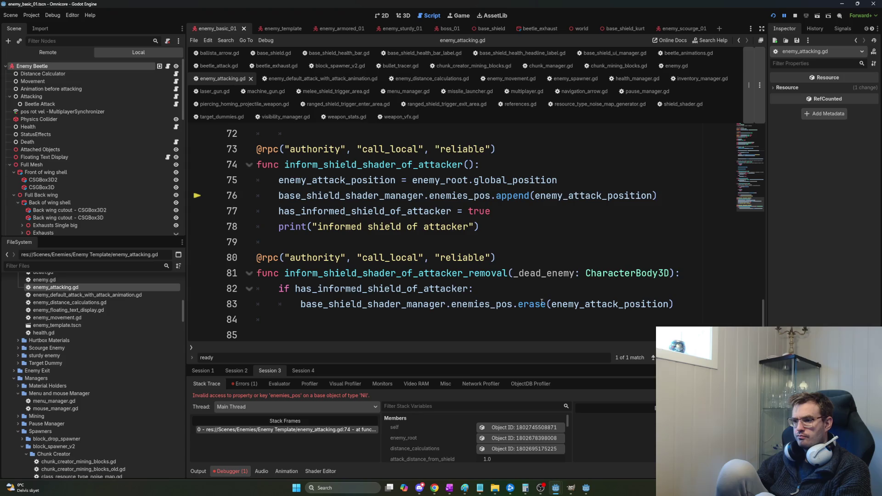
Look over the inform_shield_shader_of_attacker_removal function, then bring up enemy.gd
click(529, 292)
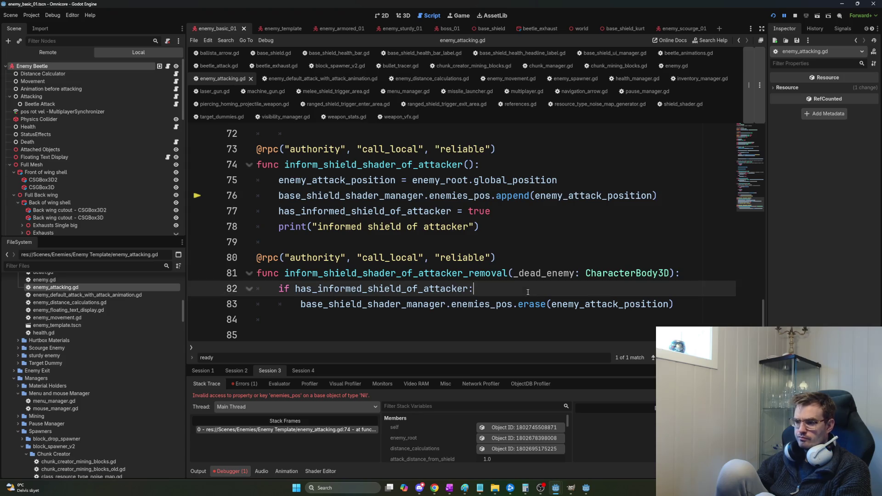
mouse_move(672, 310)
mouse_down()
mouse_move(334, 290)
mouse_move(257, 274)
mouse_up()
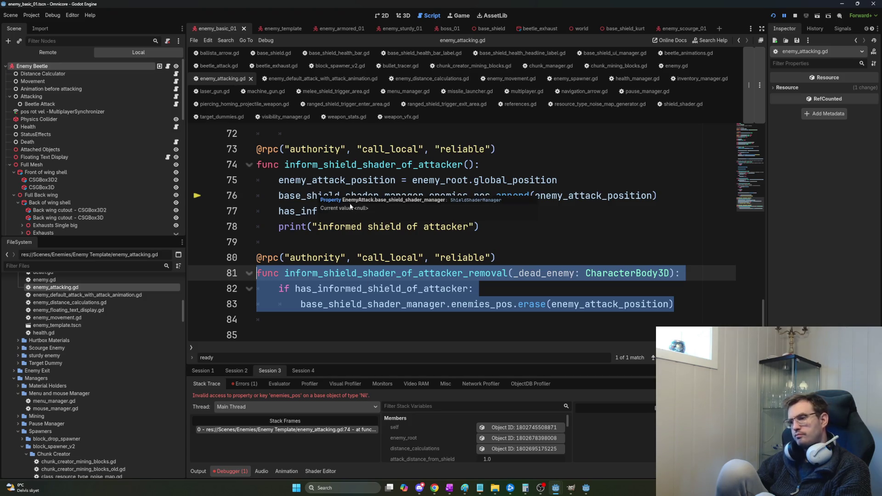
click(453, 247)
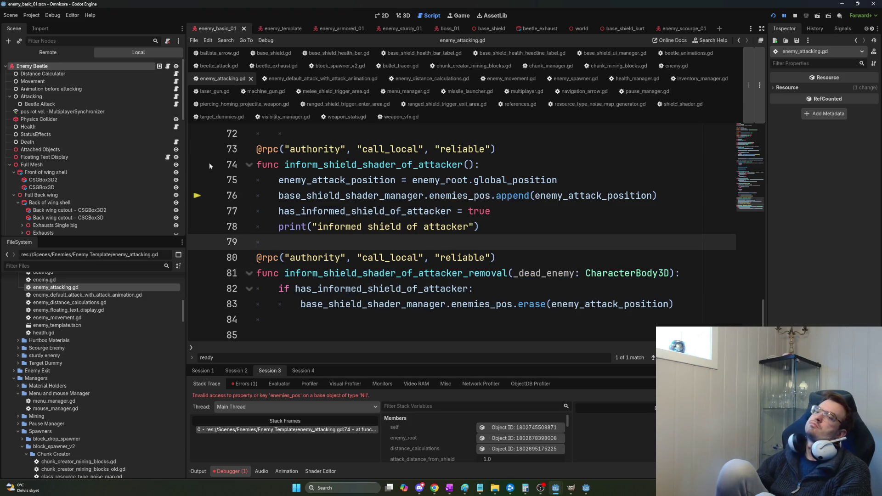
click(167, 66)
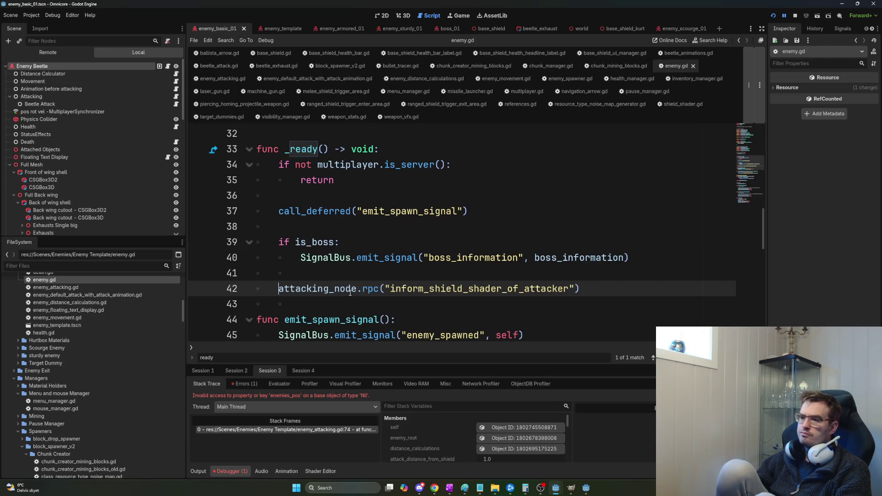
Run a hosted two-instance test with the updated script, then stop debugging
key(F5)
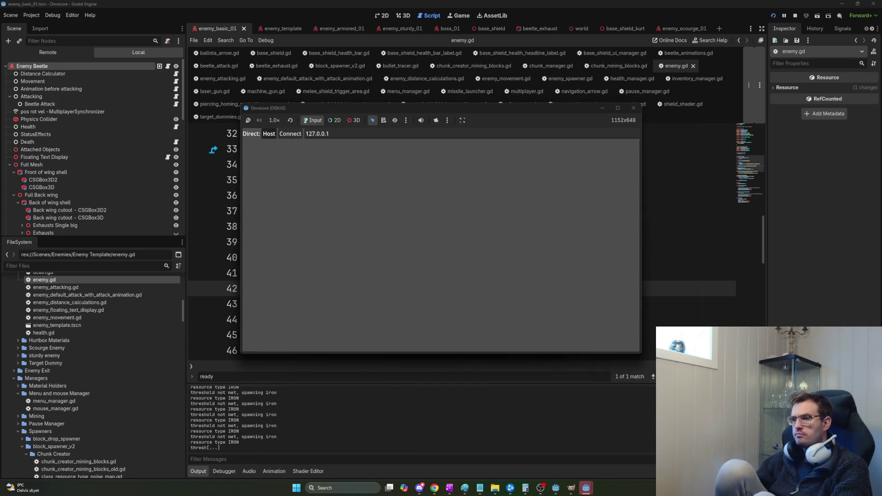
click(269, 134)
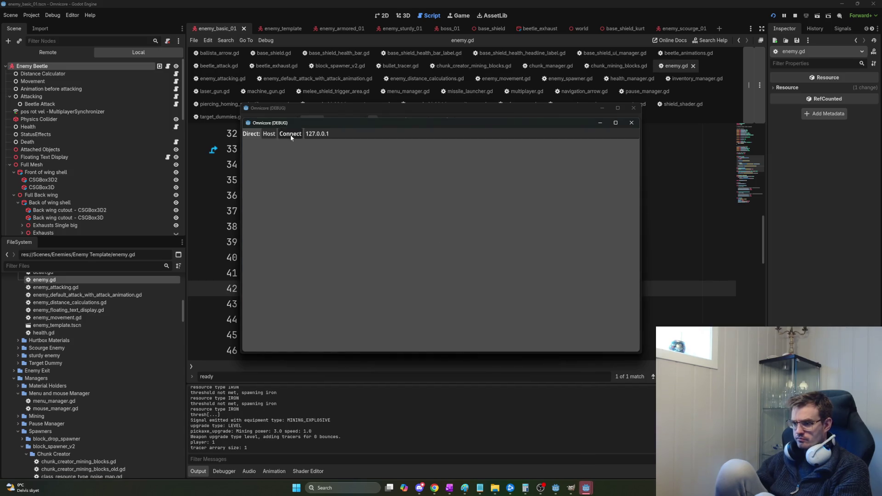
click(291, 134)
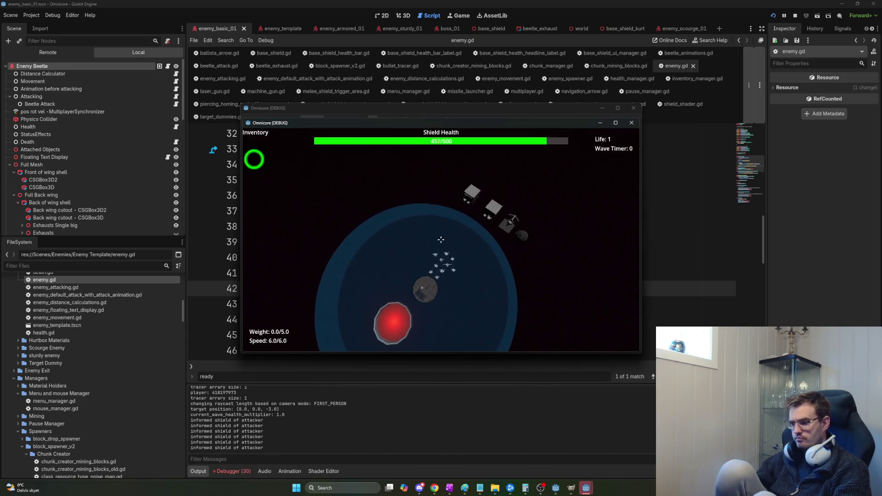
key(F8)
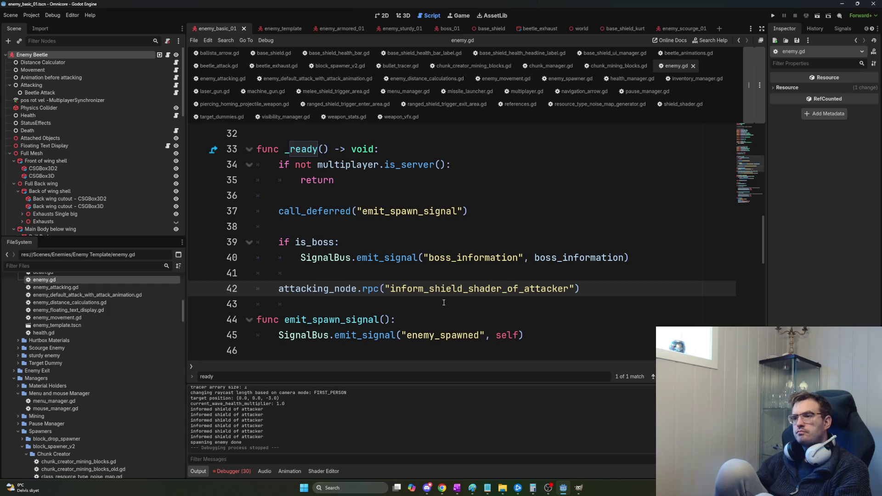
Try a call_deferred line in _ready for the rpc call, then delete it again
shift+click(591, 294)
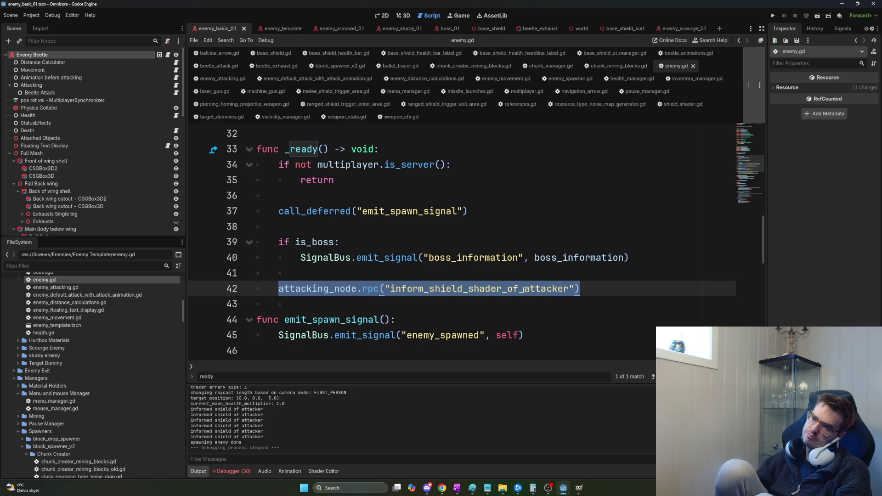
click(352, 275)
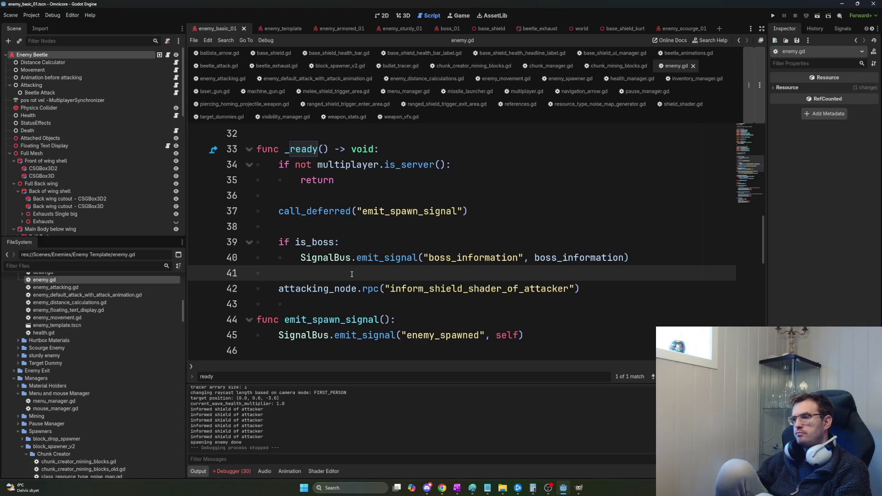
key(Return)
text(call_deferred()
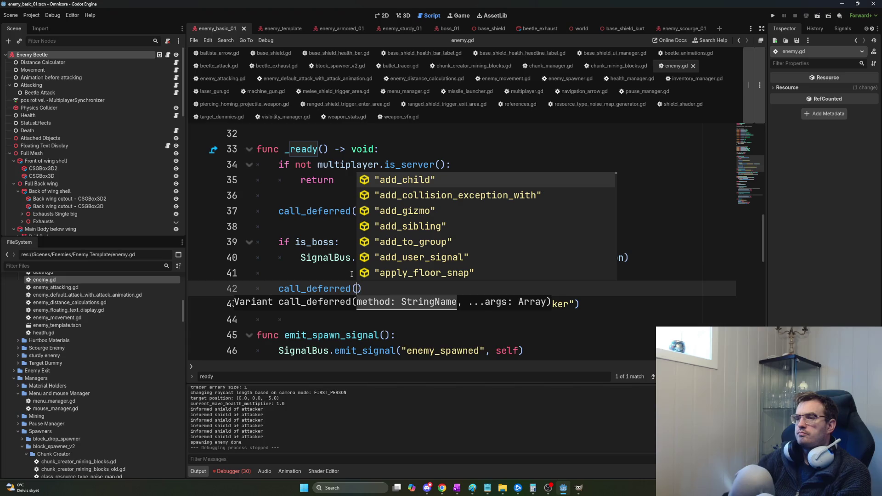
click(377, 243)
click(403, 212)
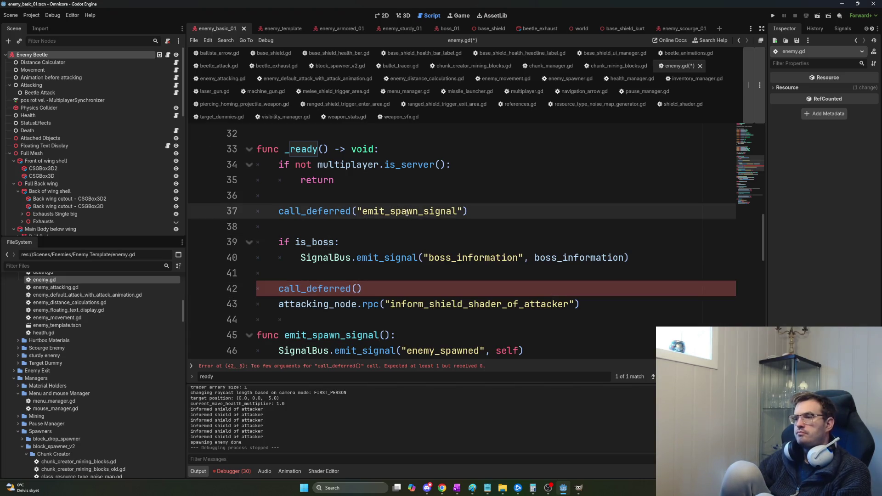
click(363, 289)
key(shift+Home)
key(BackSpace)
Move the attacking_node.rpc call into emit_spawn_signal after the enemy_spawned emit, then save and run
drag(581, 304, 275, 305)
key(BackSpace)
scroll(397, 211, down, 2)
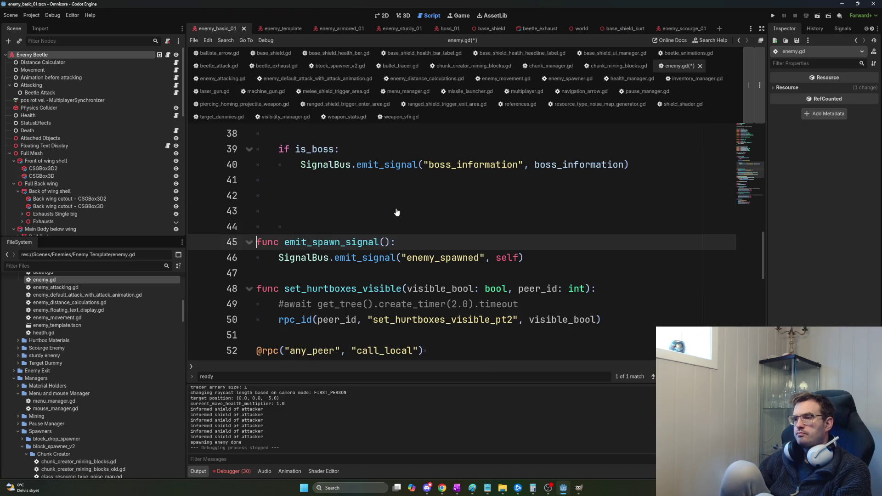
click(558, 258)
key(Return)
key(ctrl+v)
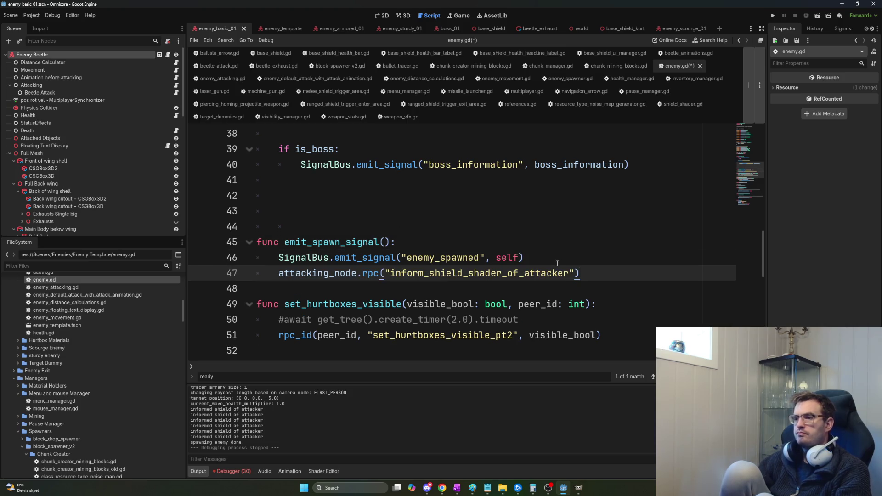
key(F5)
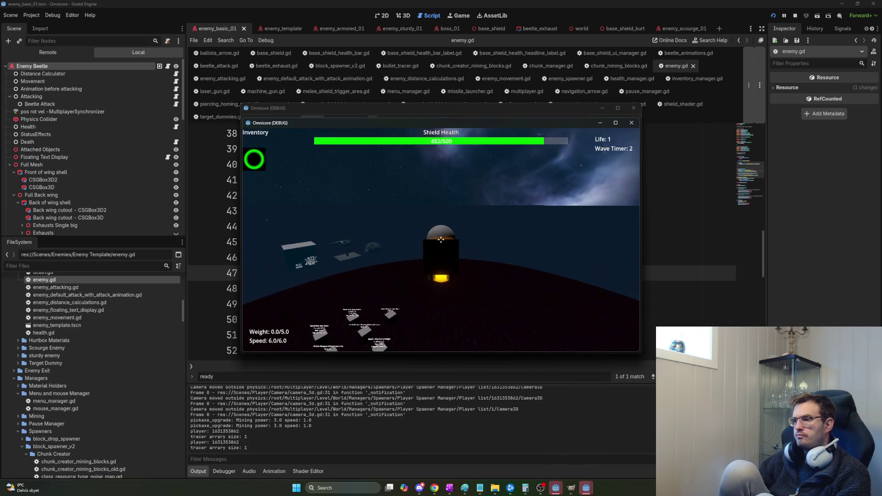
Check the red attacker rings on the shield in first-person view, then close the game
key(v)
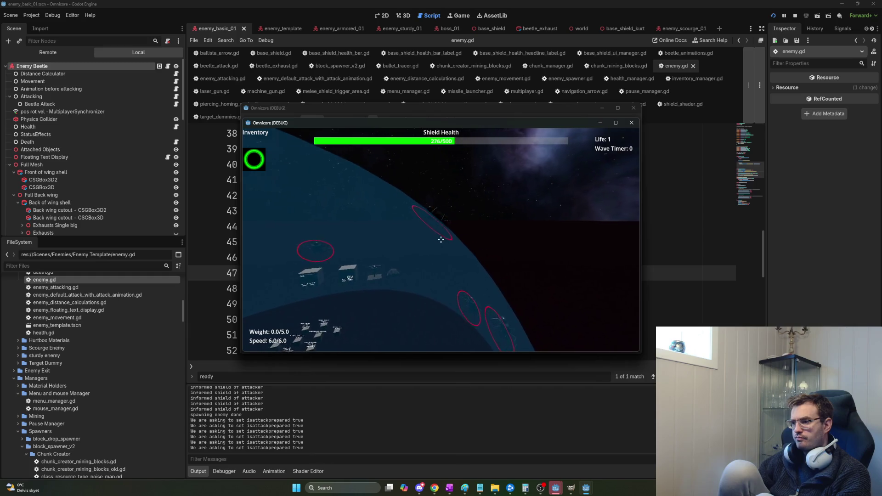
key(alt+F4)
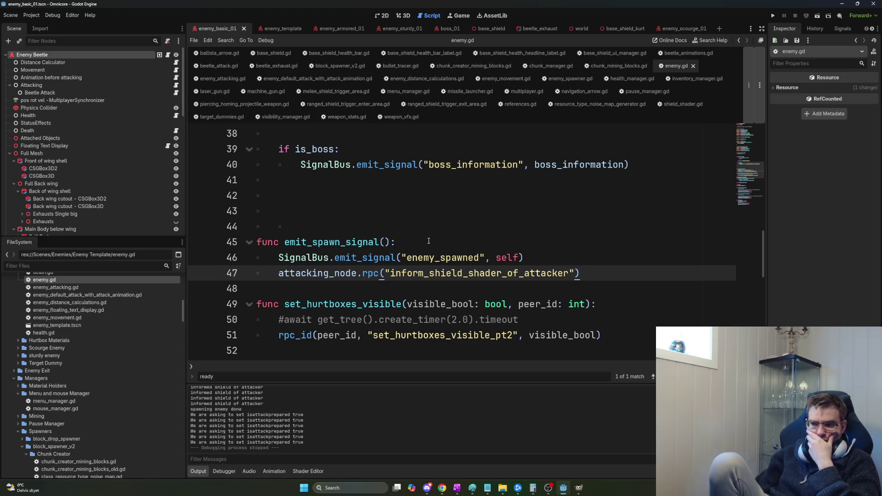
Cycle through the open windows to find the Material and textures file browsers
key(alt+Tab)
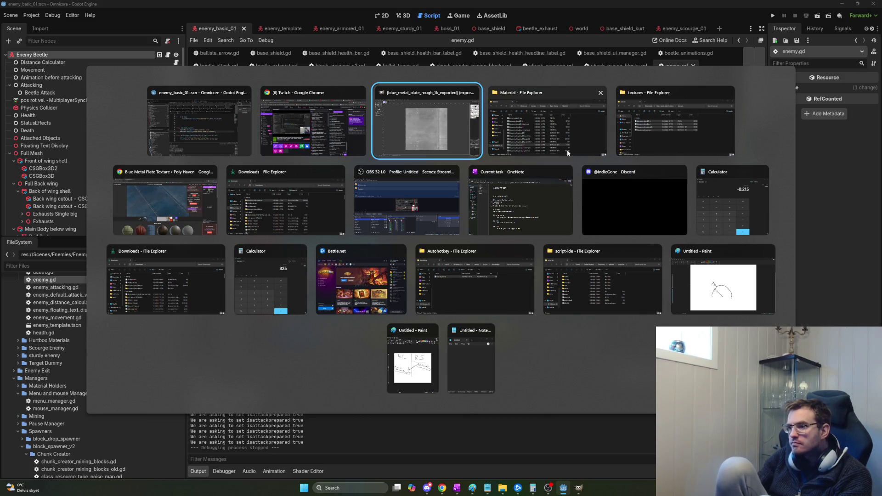
key(alt+Tab)
key(alt+shift+Tab)
key(alt+shift+Tab)
key(alt+shift+Tab)
key(alt+Tab)
key(alt+Tab)
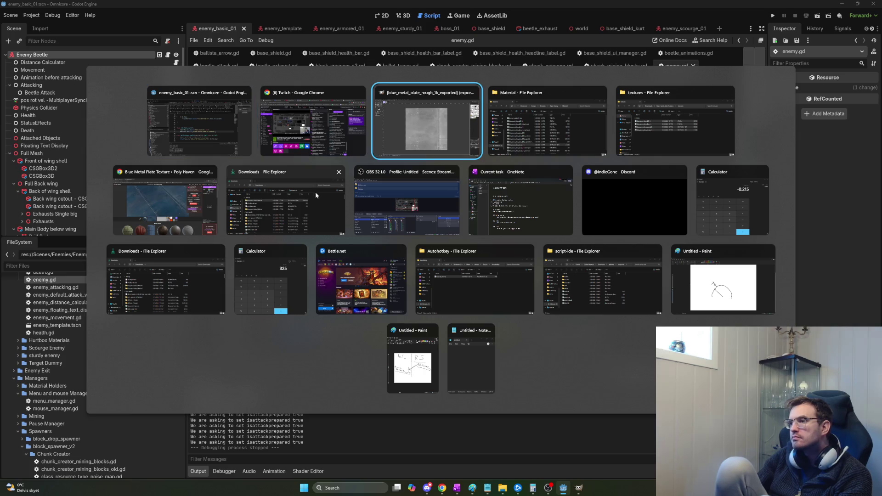
key(alt)
key(alt+Tab)
key(alt+Tab)
key(alt+Tab)
key(alt+Tab)
key(alt+shift+Tab)
key(alt+shift+Tab)
key(alt+shift+Tab)
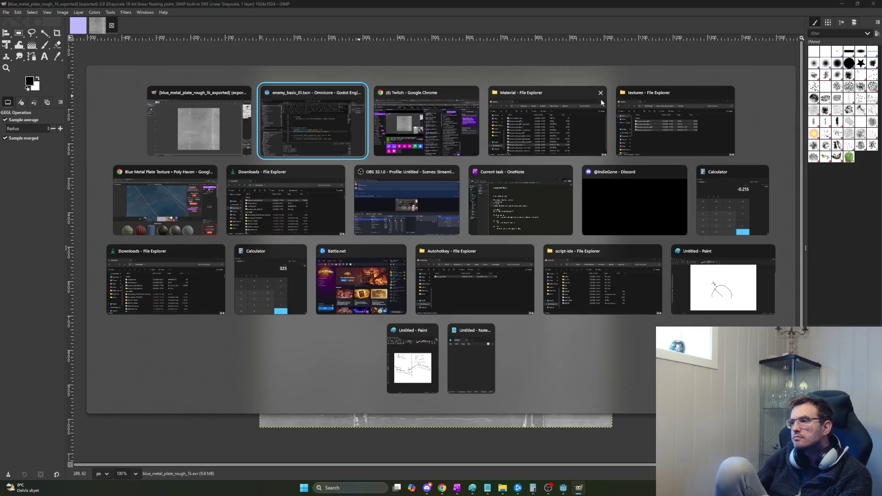
Close the Material and textures file browsers and return to the enemy_basic_01 editor
click(601, 93)
click(664, 92)
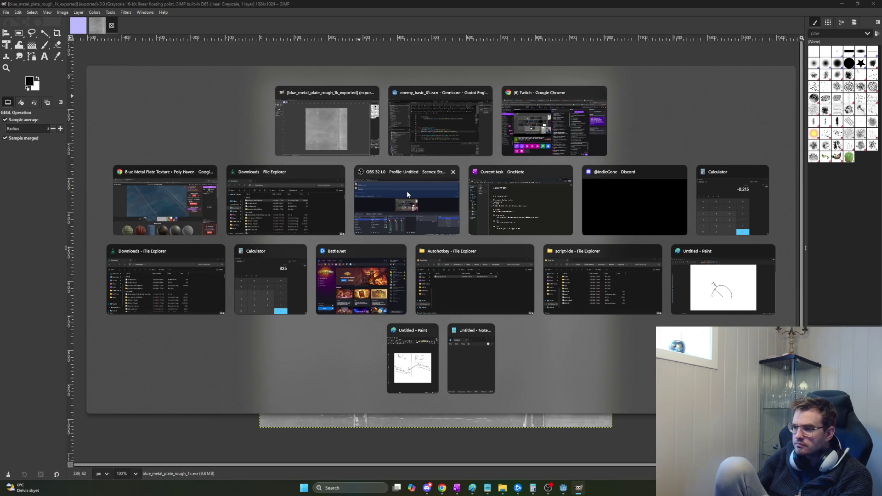
click(445, 112)
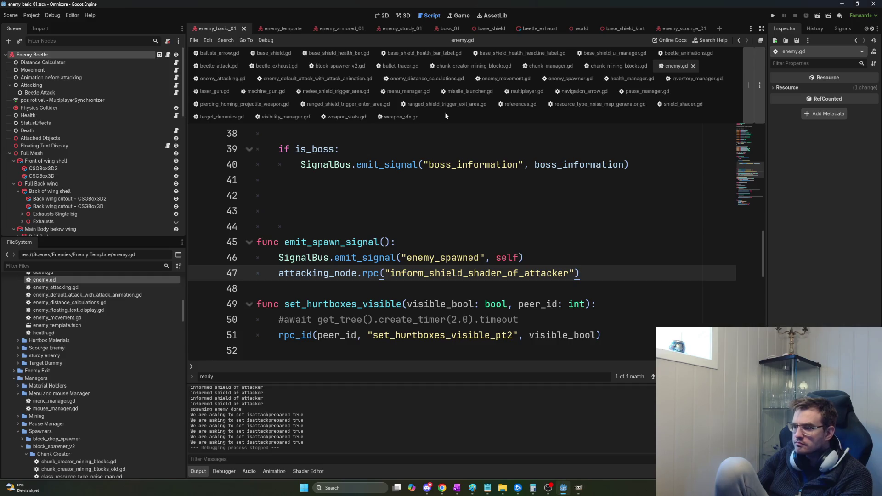
Delete the blank lines after the boss_information signal in enemy.gd and save
click(395, 209)
key(BackSpace)
key(BackSpace)
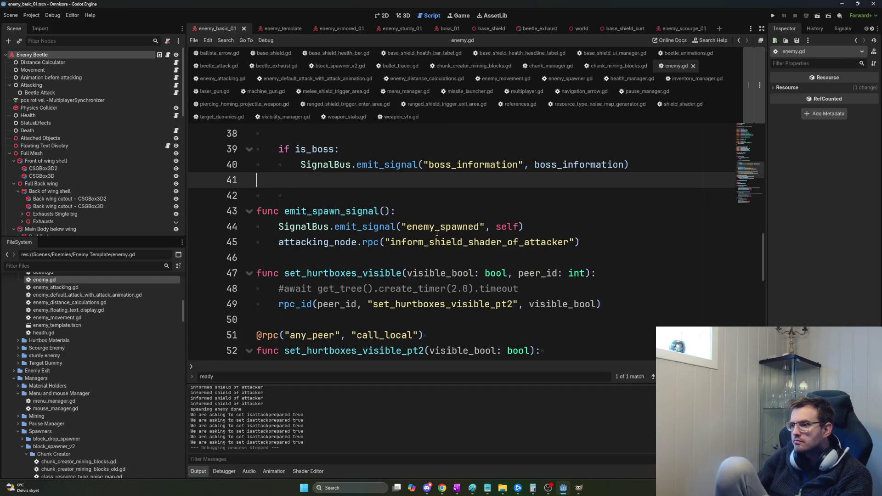
key(BackSpace)
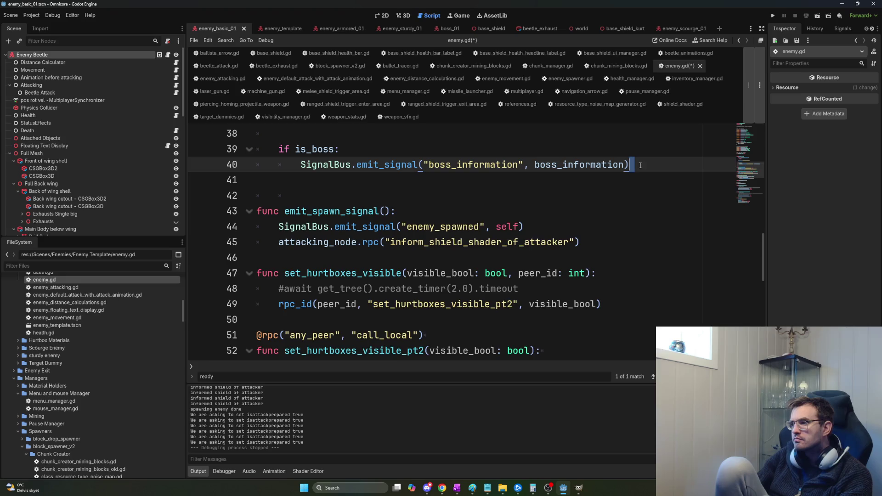
key(ctrl+s)
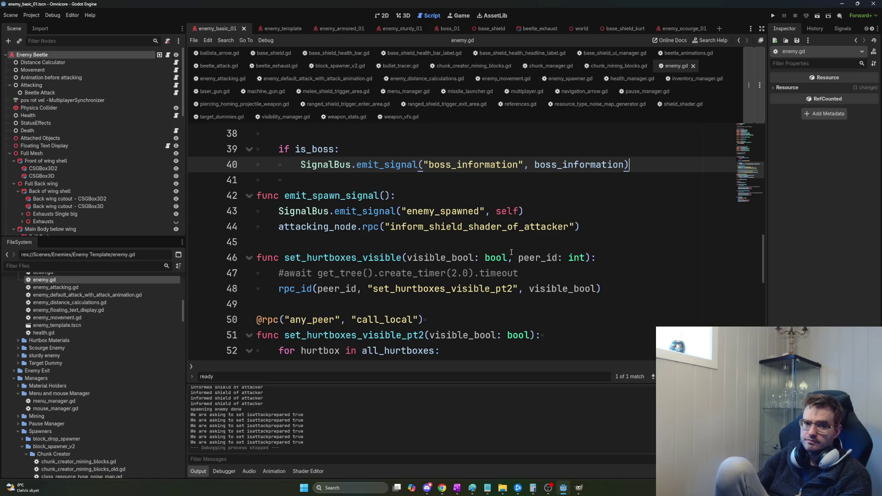
Scroll down to review on_base_shield_broken, then switch to the OneNote task notes
mouse_move(509, 254)
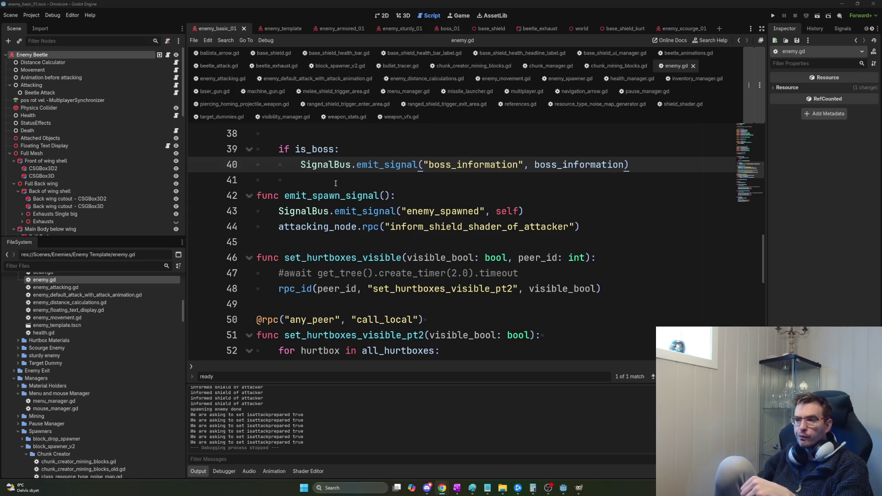
scroll(624, 242, down, 2)
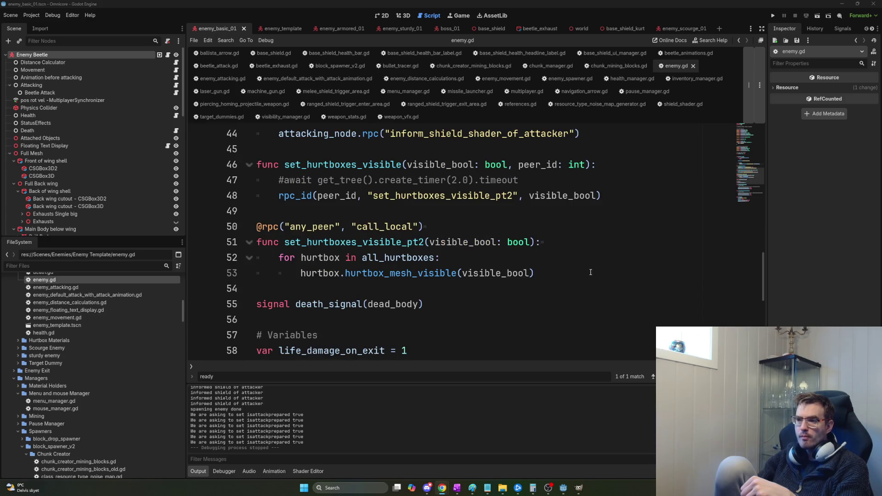
scroll(591, 273, down, 3)
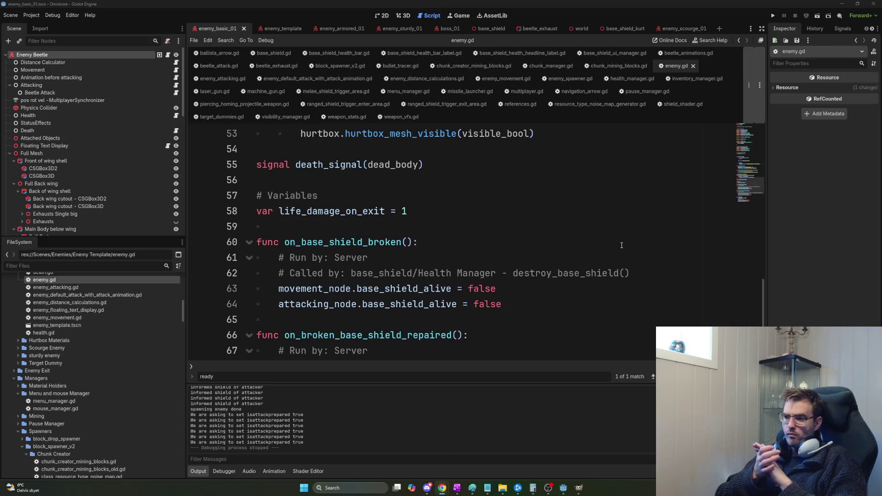
click(458, 491)
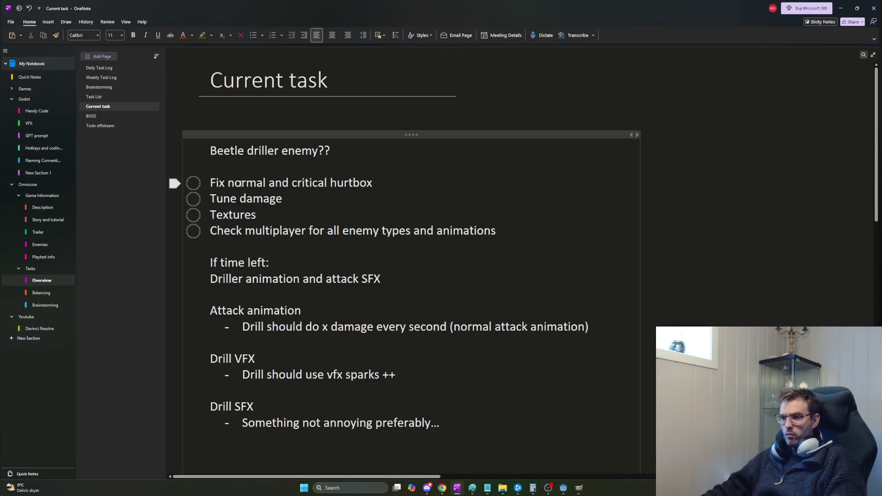
Untick the Tune damage to-do in OneNote and return to Godot
click(193, 204)
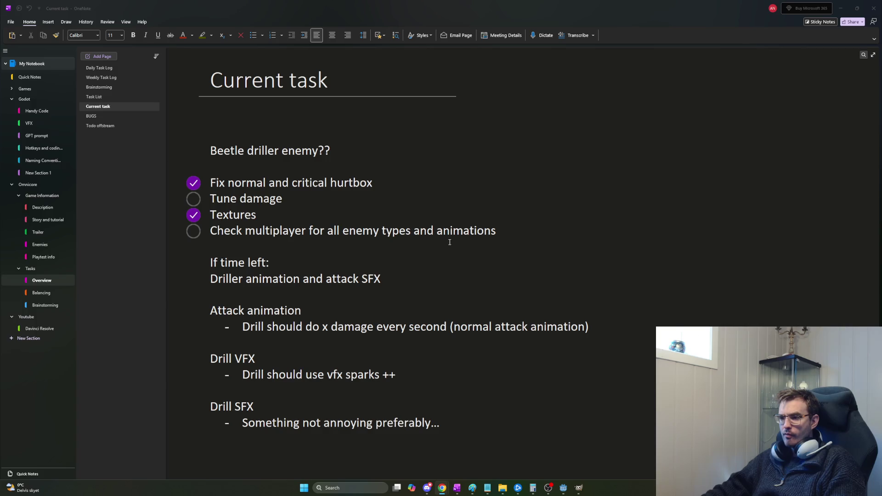
key(alt+Tab)
key(Right)
key(Left)
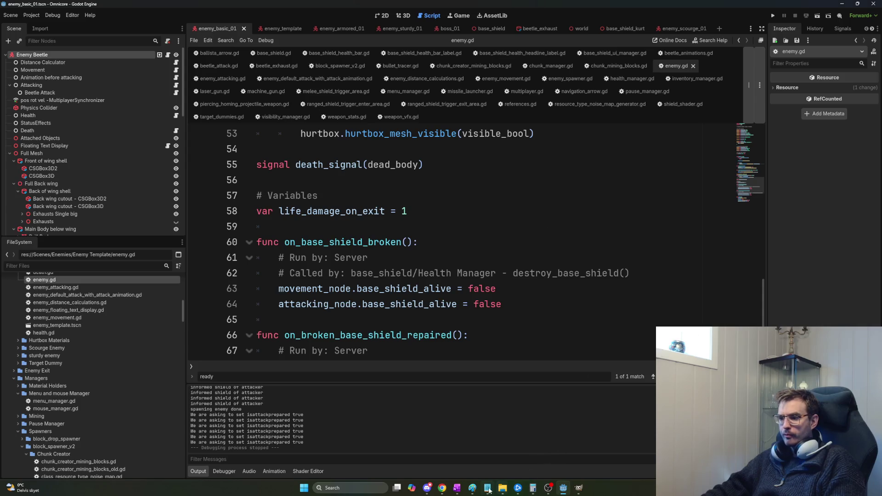
Run the game from enemy.gd and connect two instances, one hosting and one joining
click(561, 491)
click(562, 491)
click(440, 273)
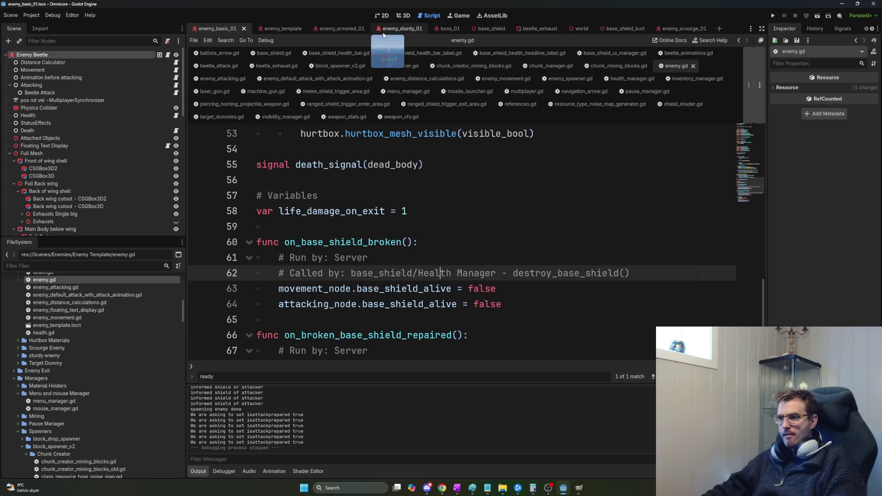
click(489, 216)
key(F5)
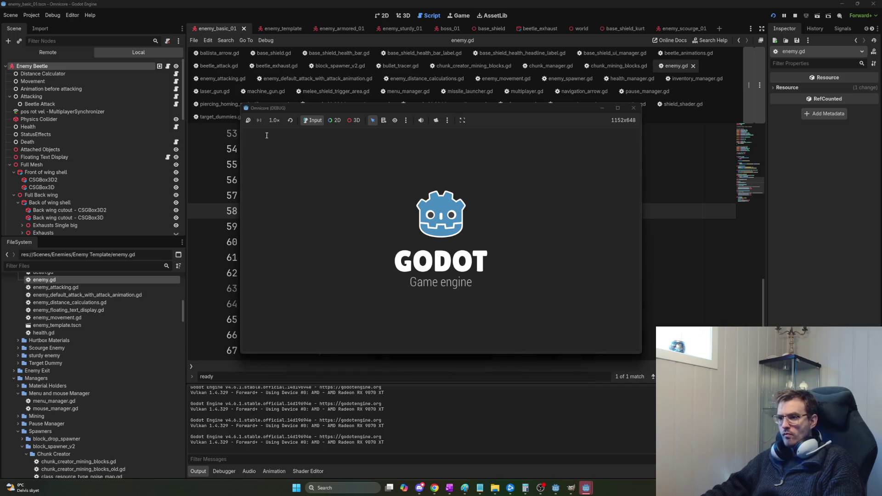
click(268, 134)
click(293, 148)
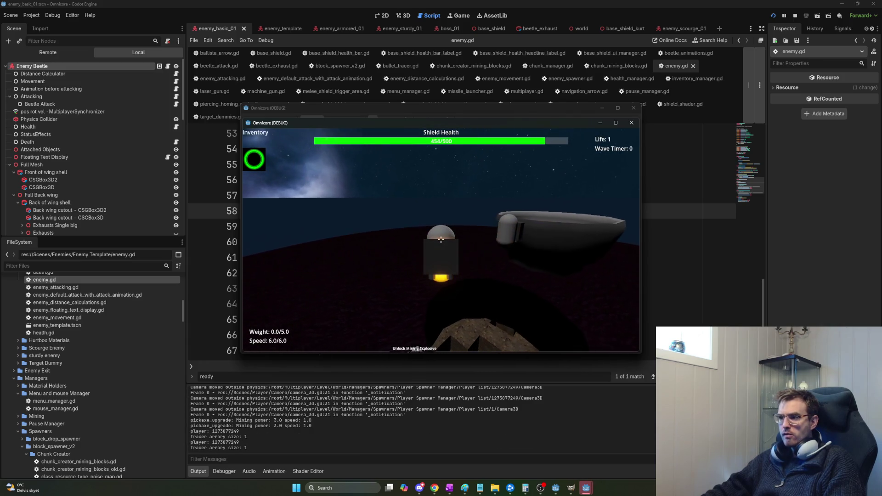
Play in first person until enemies break the base shield, then switch to OneNote
key(alt+Tab)
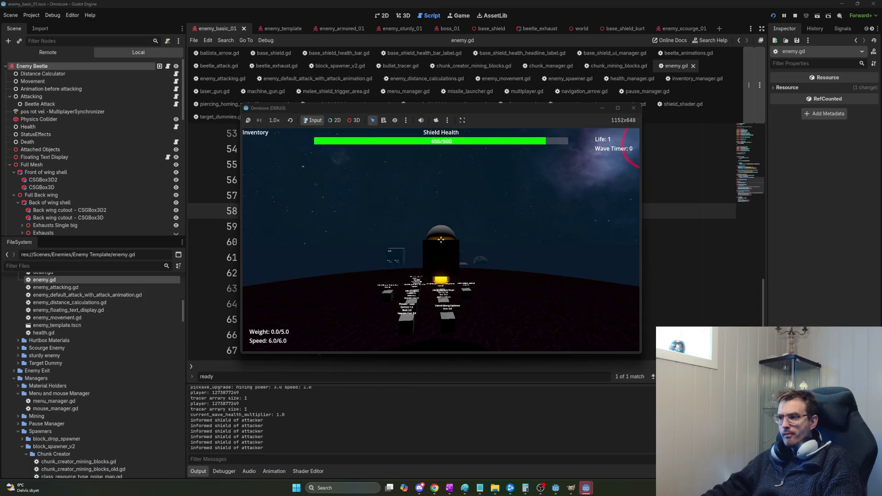
key(alt+Tab)
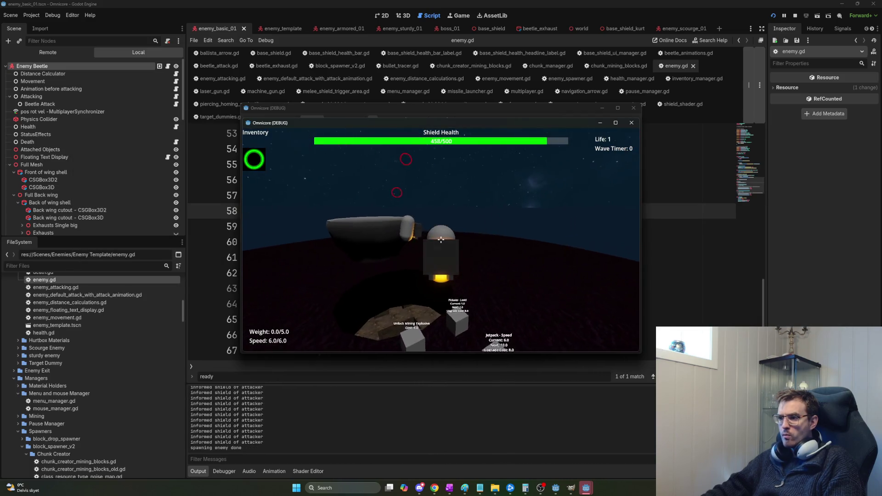
key(v)
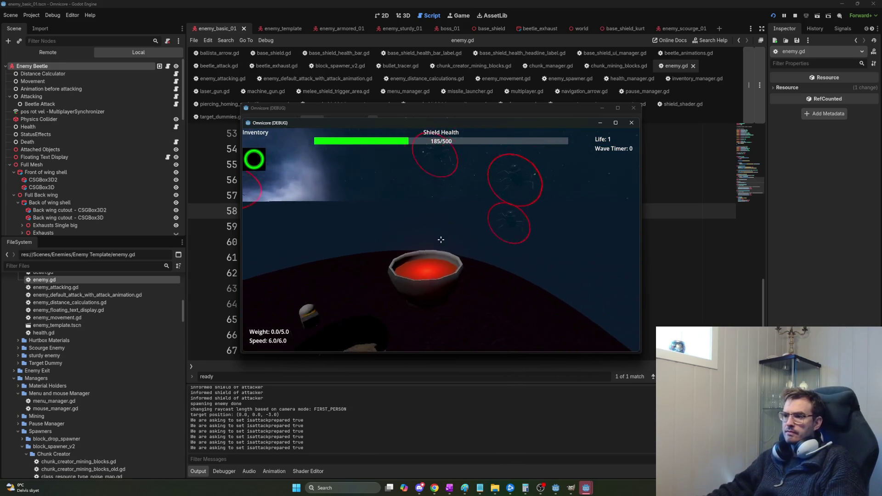
key(alt+Tab)
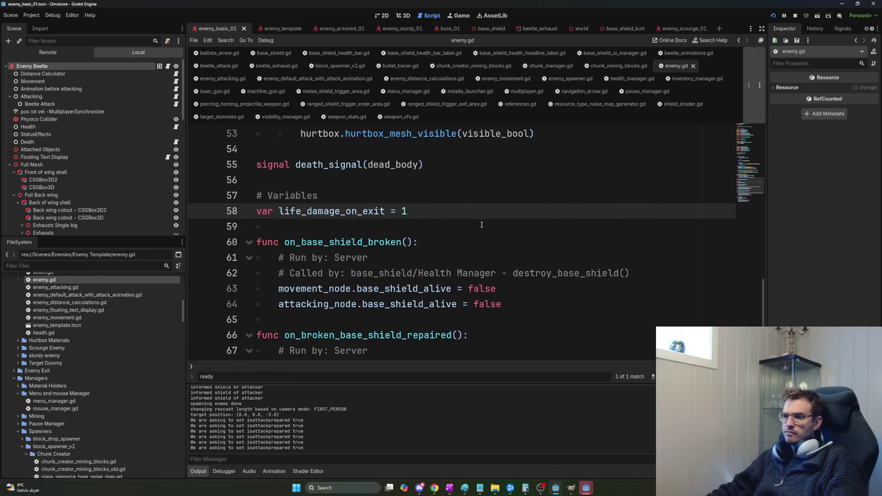
key(alt+Tab)
key(alt+Tab)
key(Tab)
key(Tab)
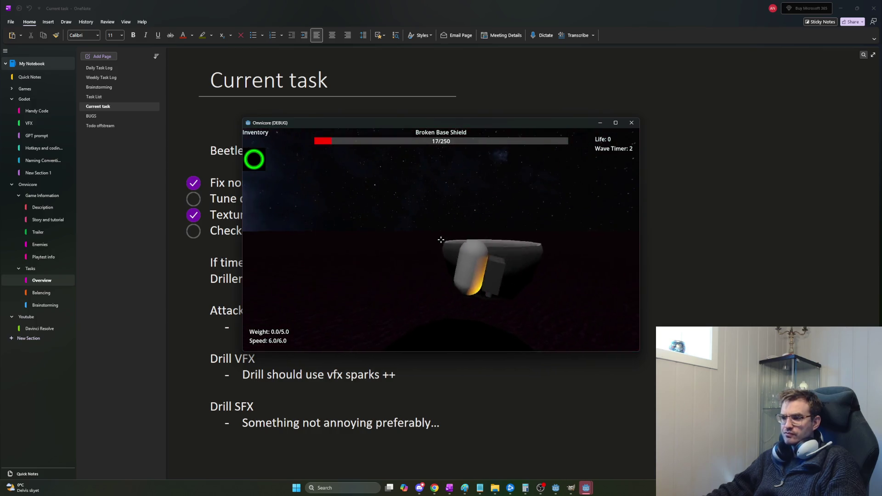
Close the game and add an indented 'Animations for beetle missing' to-do under Check multiplayer
key(alt+F4)
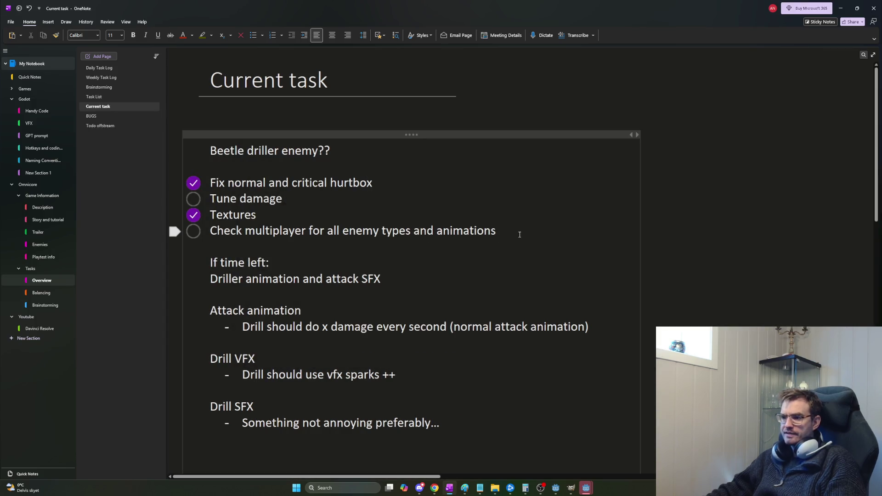
key(Return)
key(Tab)
text(A)
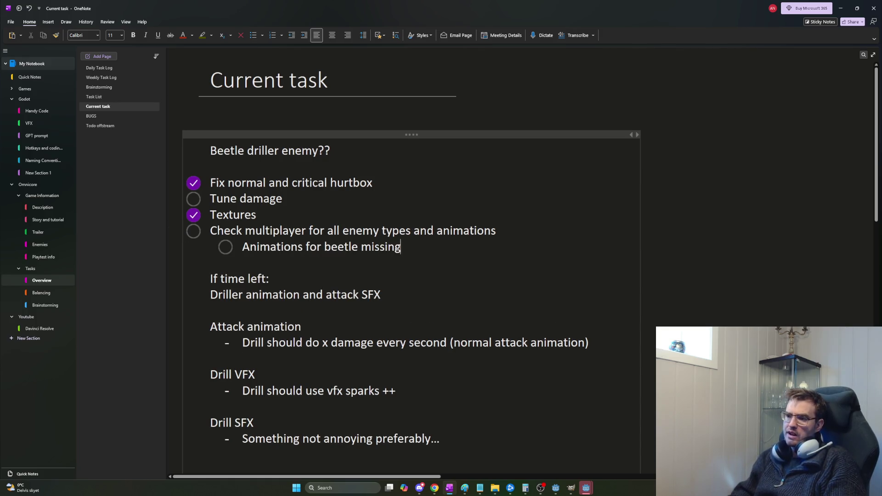
text(g)
key(Return)
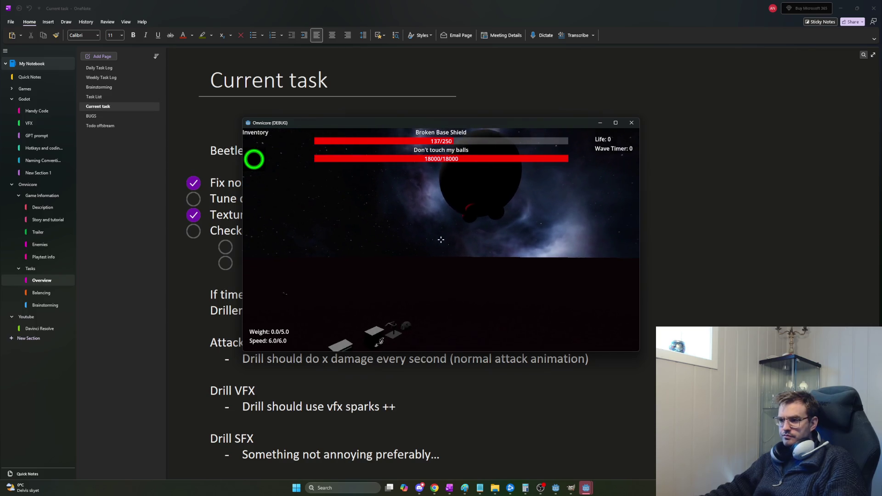
Back in OneNote, replace the empty checkbox with a new to-do below the 80 sec wave task
key(Escape)
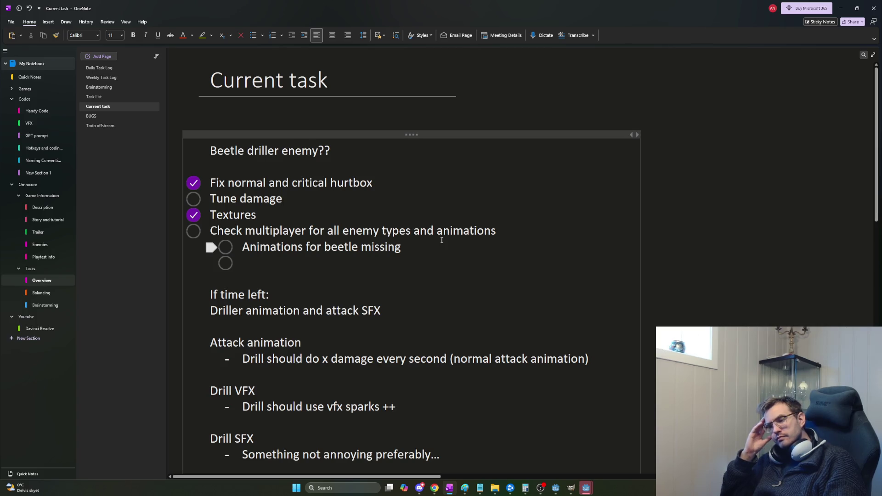
key(alt+Tab)
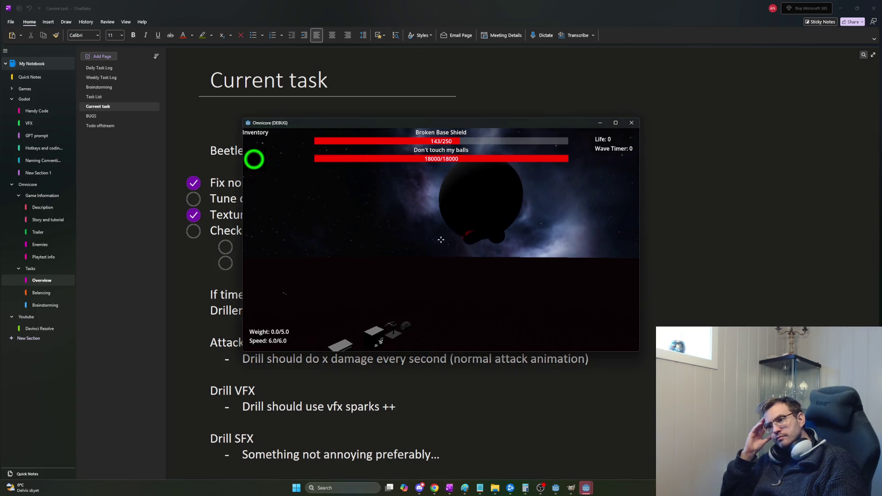
key(alt+Tab)
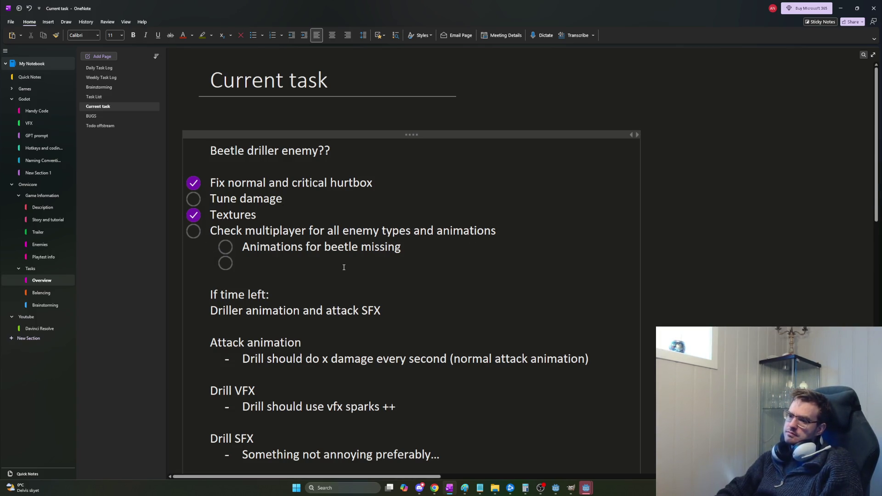
key(Return)
key(Return)
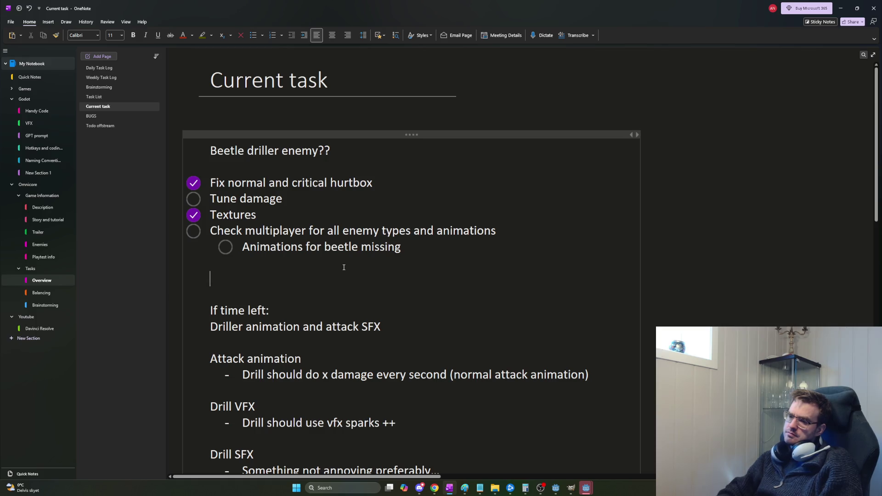
text(Fix)
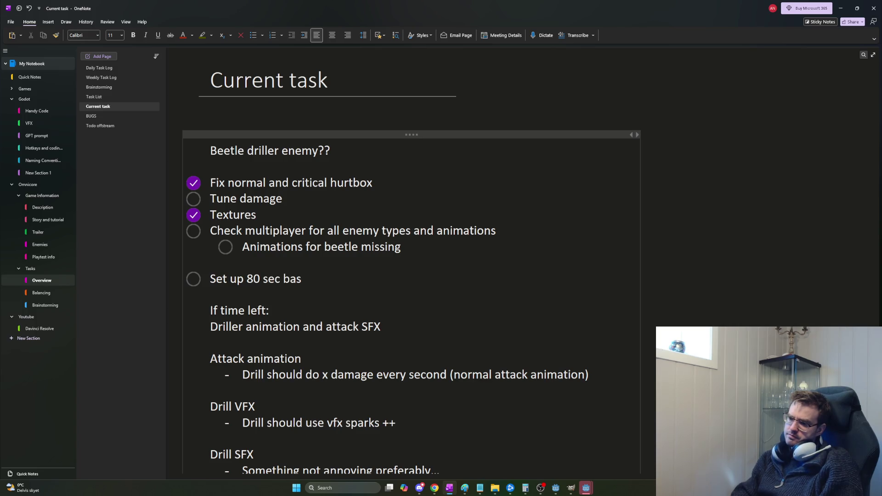
text(d)
key(Return)
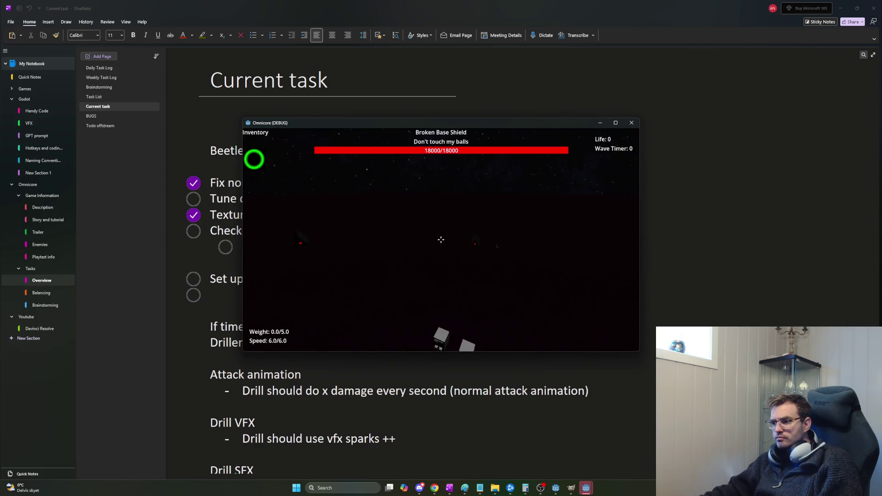
End the playtest and return to the Godot editor showing enemy.gd
key(alt+Tab)
key(alt+Tab)
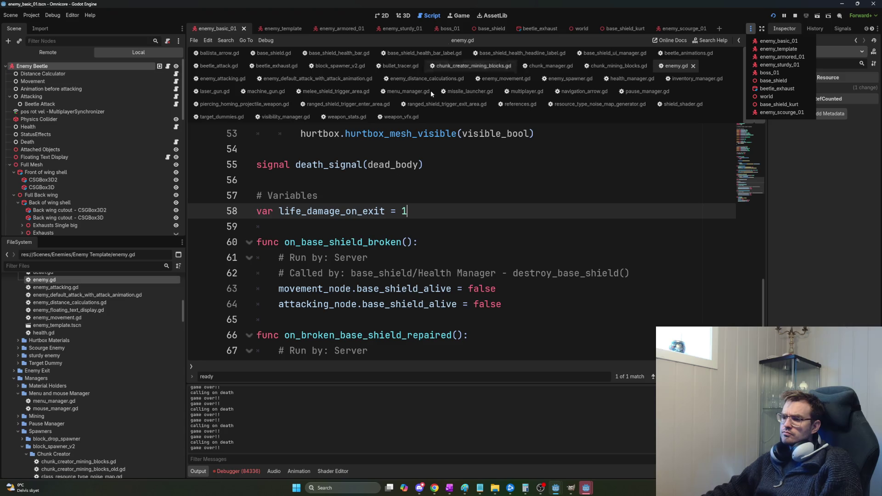
Show the debugger for debug session 3 in the editor
click(237, 472)
click(236, 370)
click(275, 371)
click(267, 384)
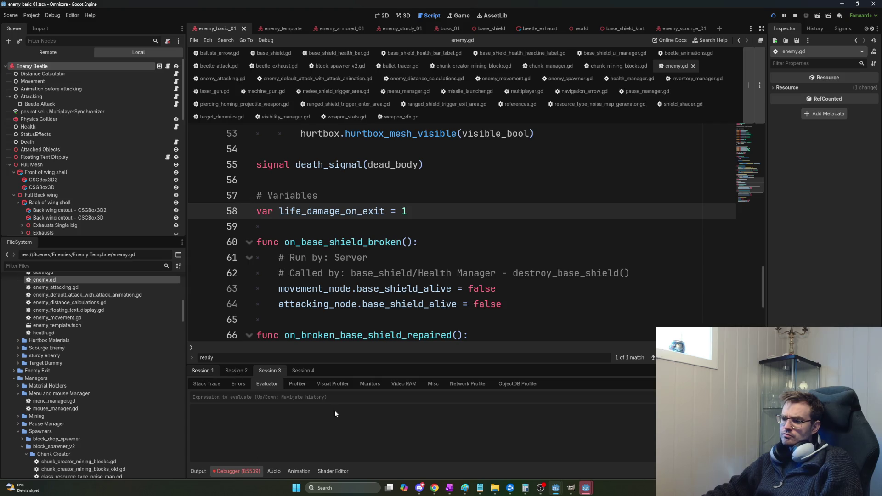
Walk the player toward the upgrade blocks in the running game, then refocus the script editor
key(alt+Tab)
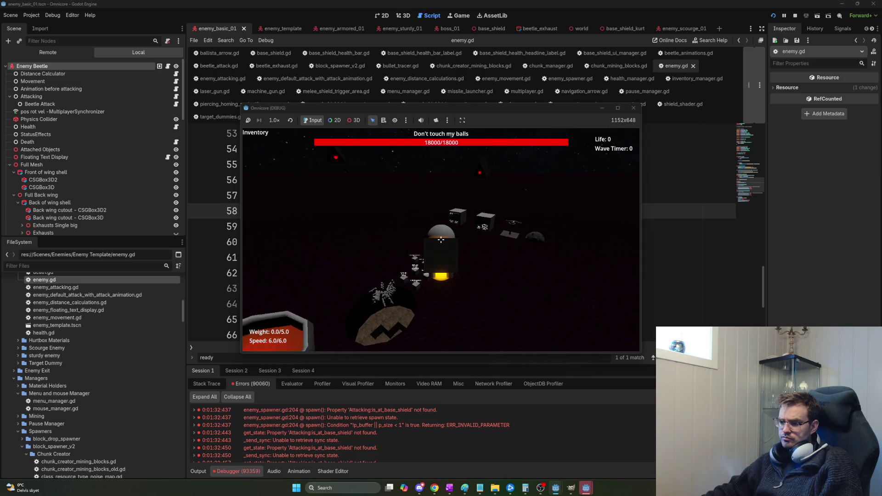
key(w)
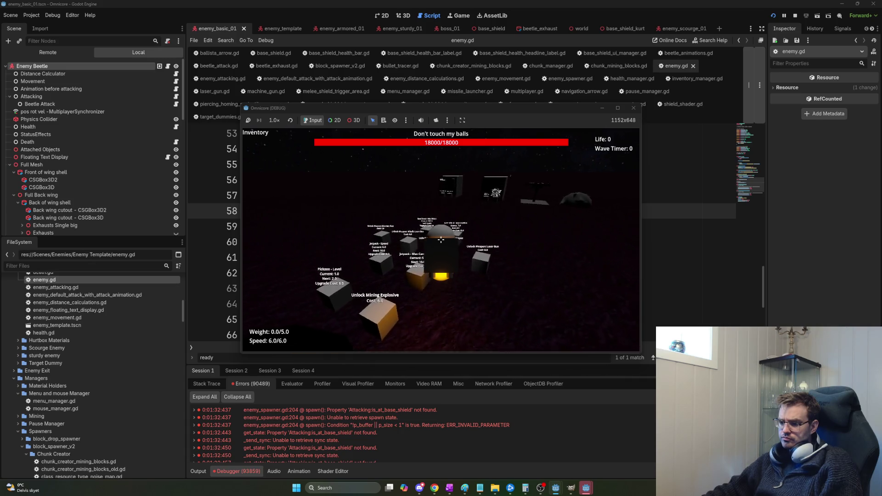
click(442, 242)
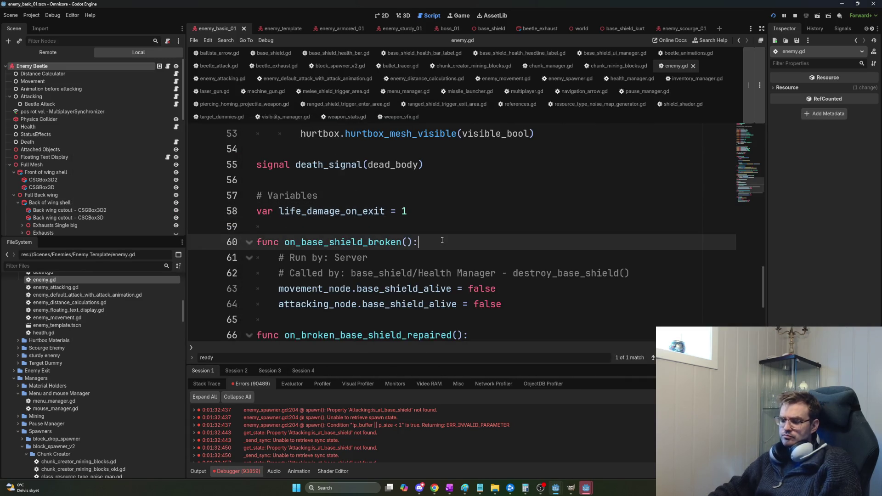
Quick-open enemy_spawner.gd and search it for 'is_at_base'
key(ctrl+backslash)
text(spawner)
key(Return)
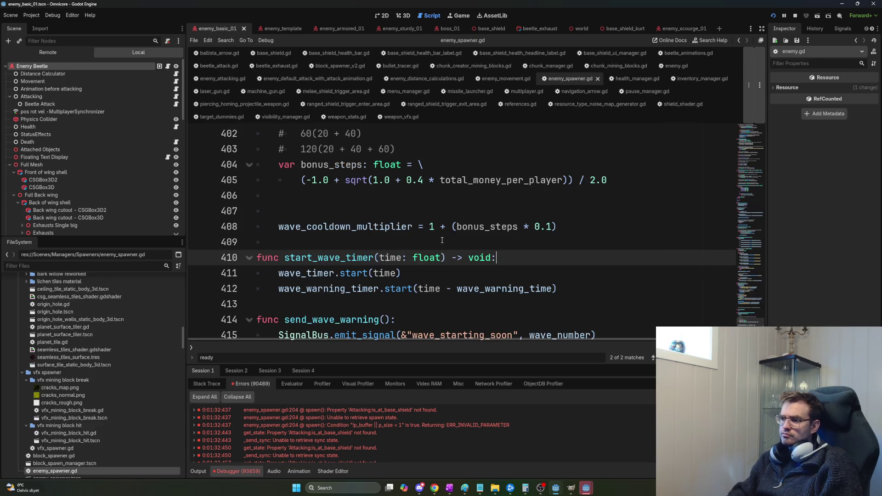
key(ctrl+f)
text(is_at_base)
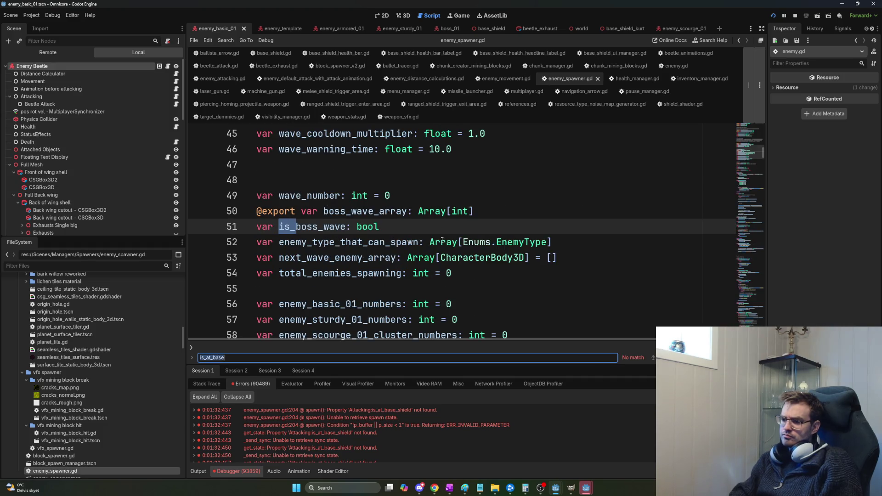
key(BackSpace)
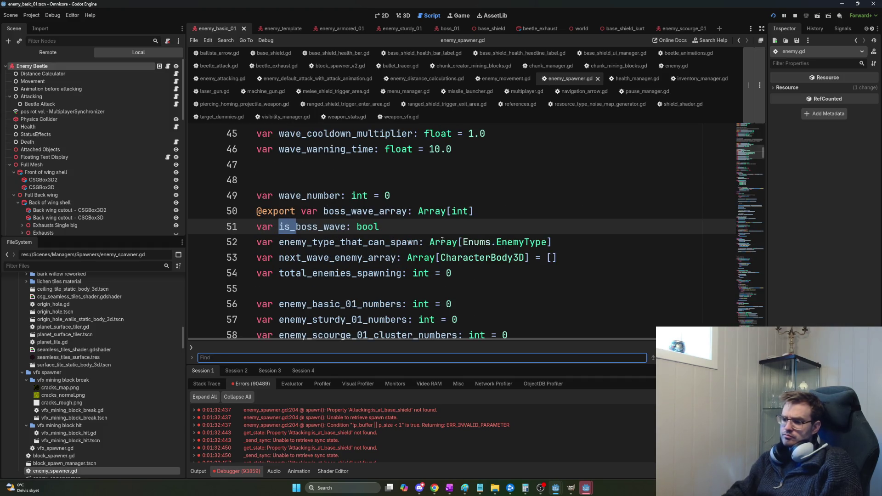
Jump from the first spawn error to its add_child call on line 204
click(329, 410)
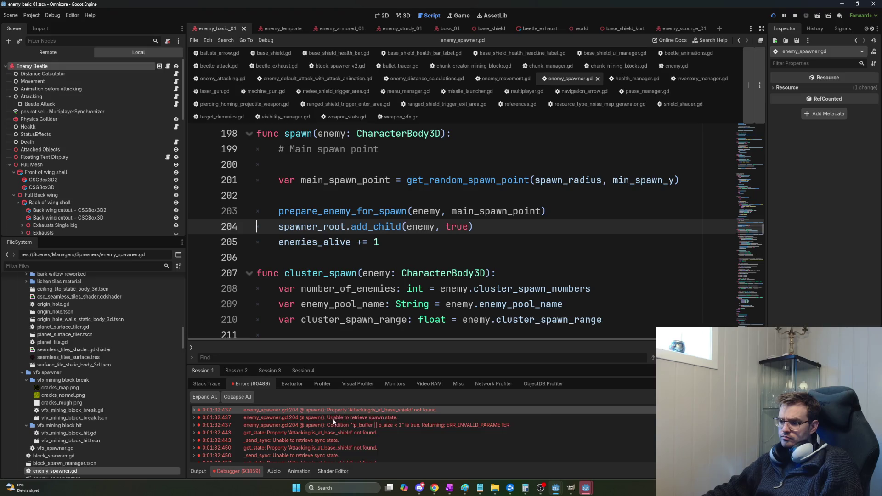
double_click(325, 410)
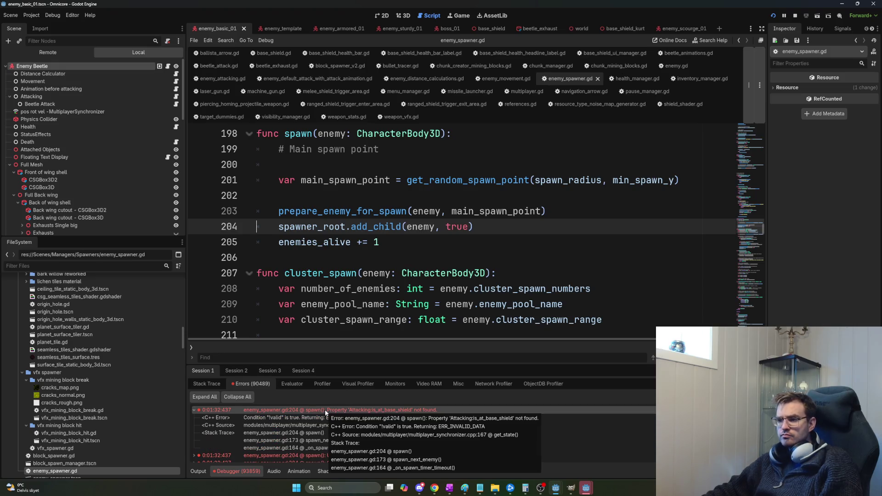
double_click(376, 409)
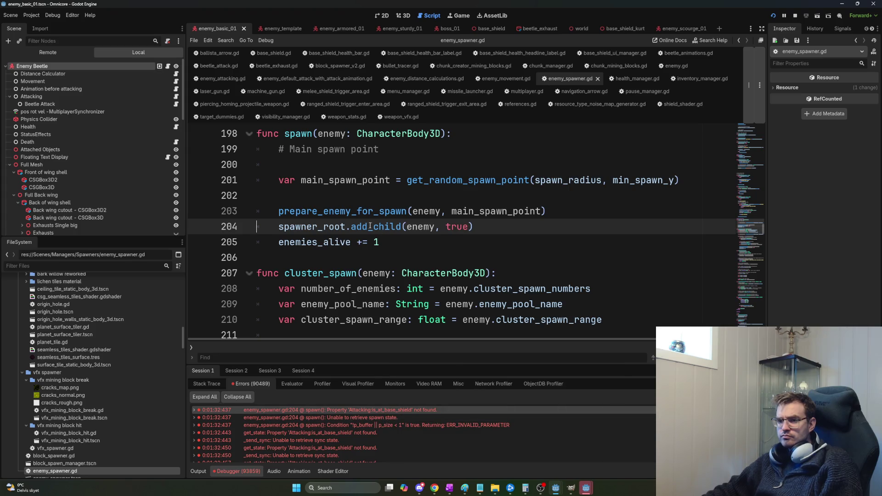
scroll(153, 136, down, 5)
scroll(156, 144, down, 3)
scroll(158, 145, down, 2)
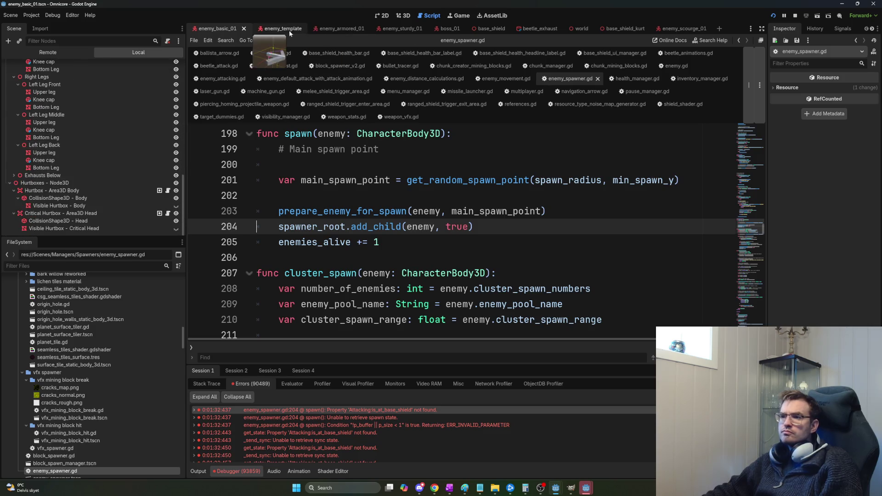
Delete the states MultiplayerSynchronizer from the enemy_armored_01 scene
click(333, 28)
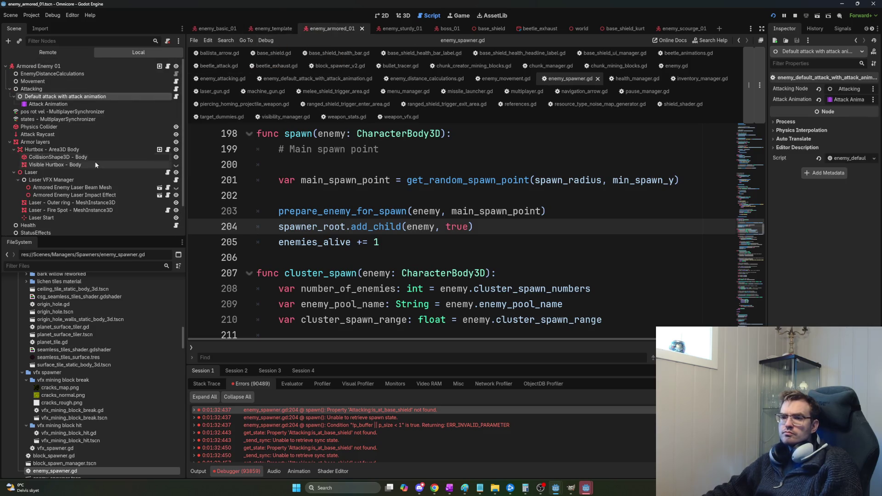
click(9, 89)
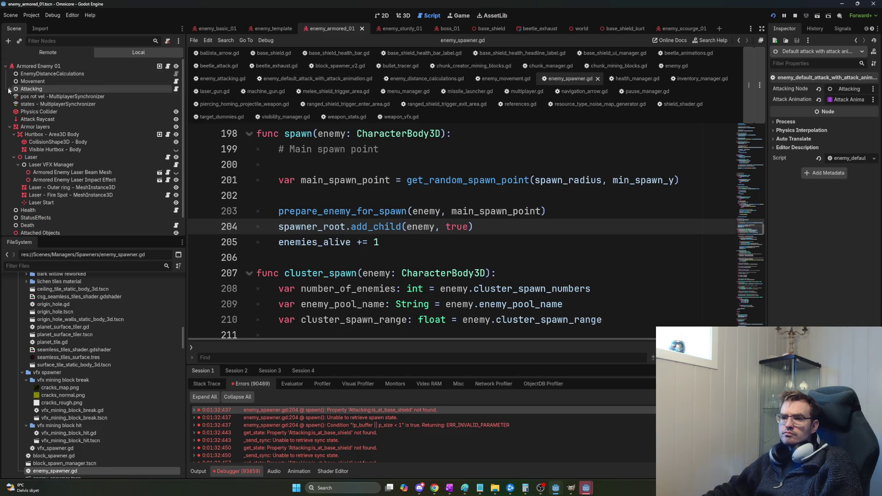
click(28, 104)
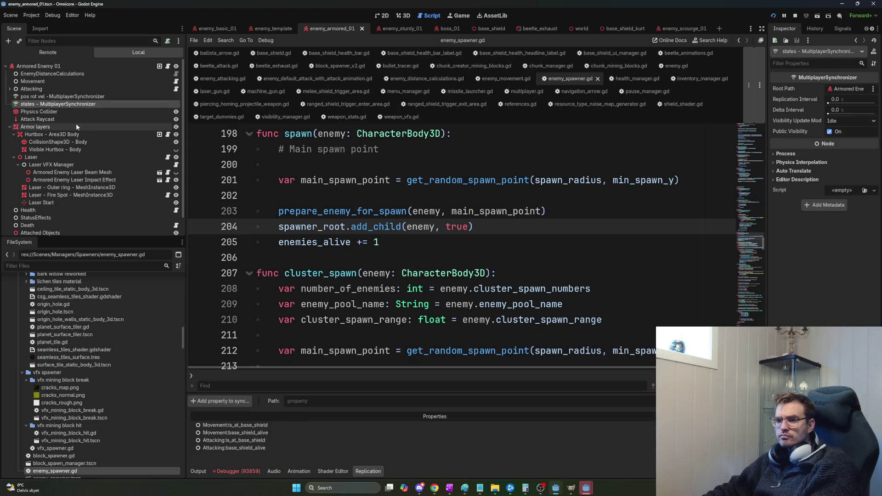
key(Delete)
click(414, 258)
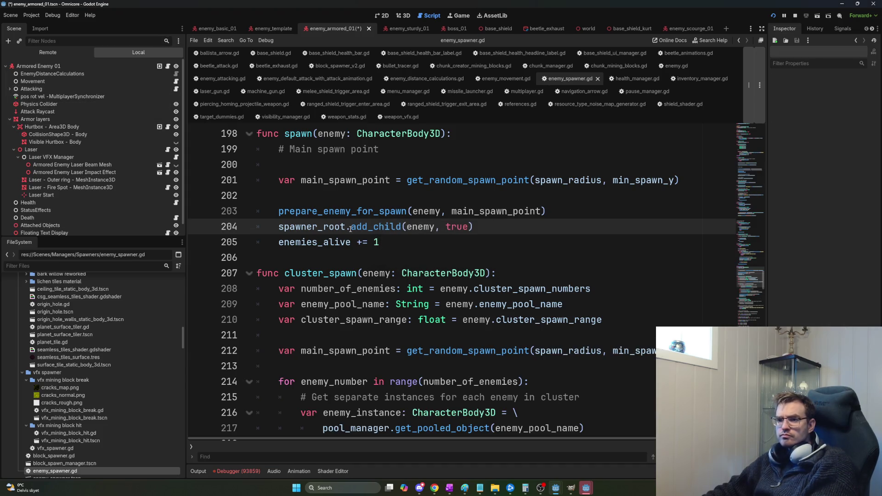
Rename enemy_sturdy_01's MultiplayerSynchronizer to 'Pos rot synch'
click(399, 28)
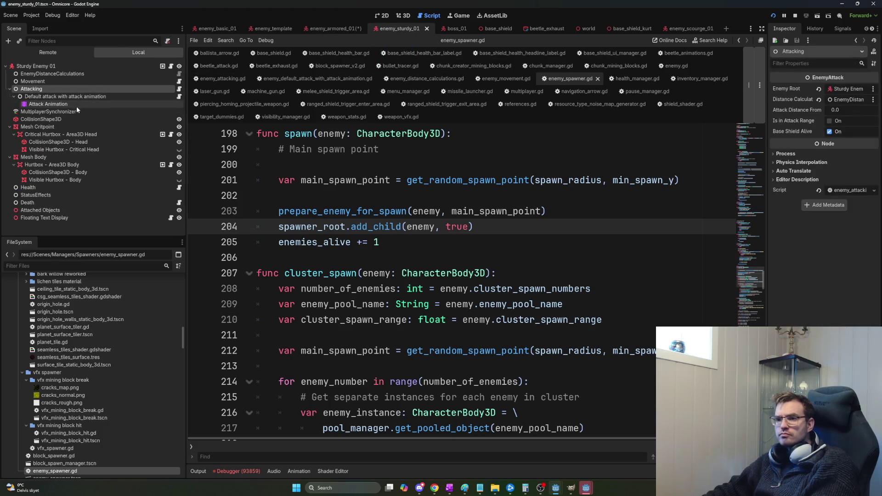
click(64, 114)
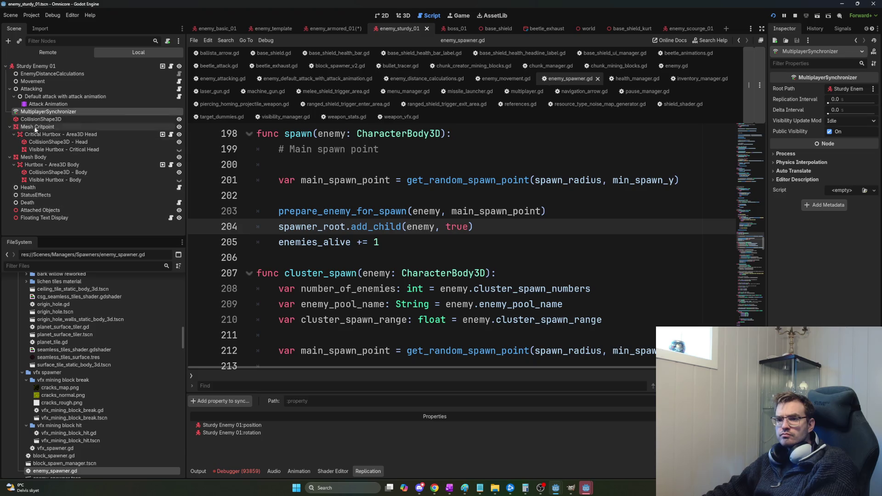
double_click(44, 112)
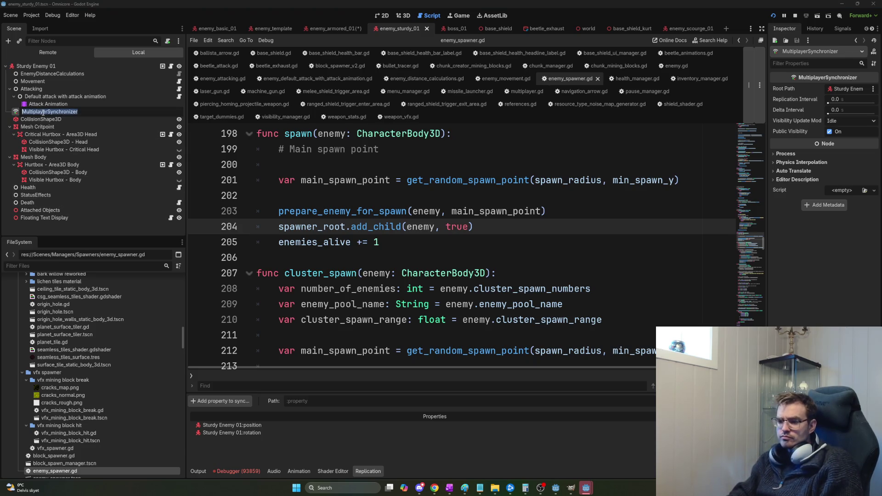
text(Pos rot)
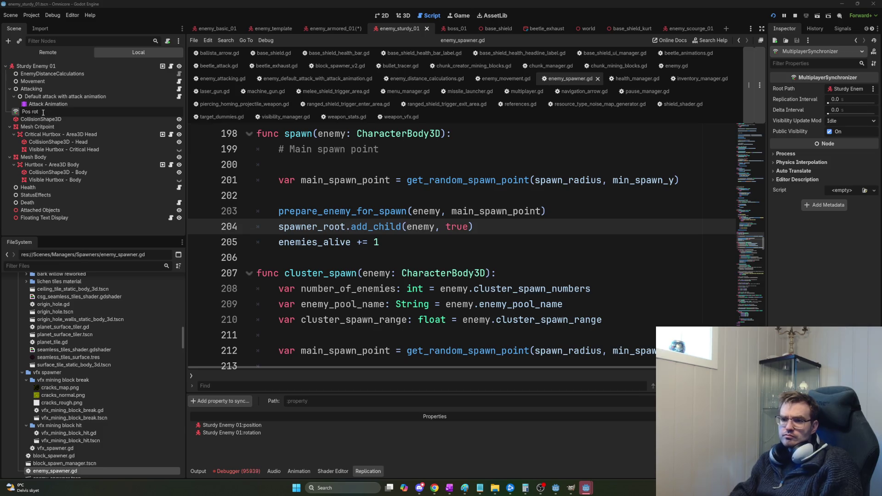
text(ch)
key(Return)
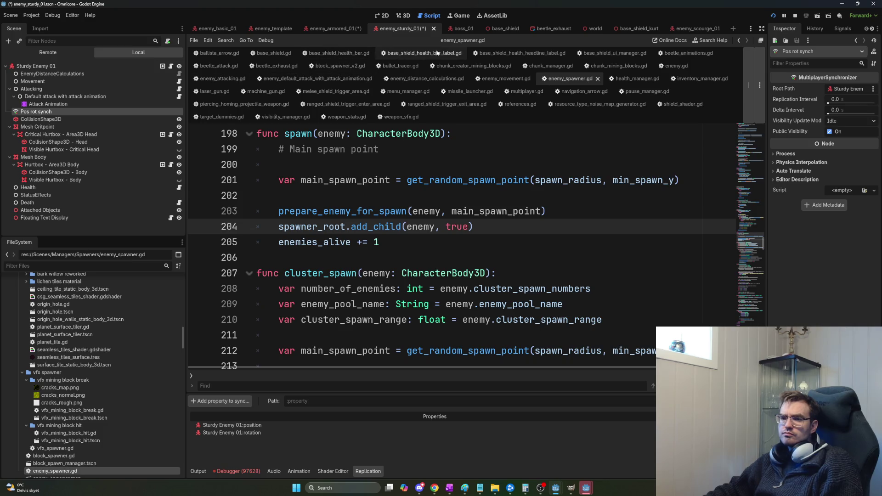
Rename enemy_armored_01's 'pos rot vel' synchronizer to 'pos rot' and save the scene
click(331, 28)
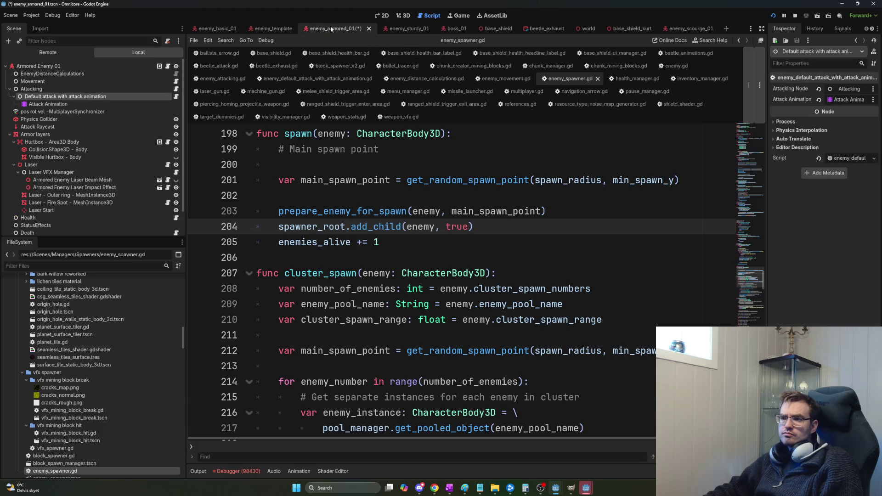
key(ctrl+s)
click(57, 112)
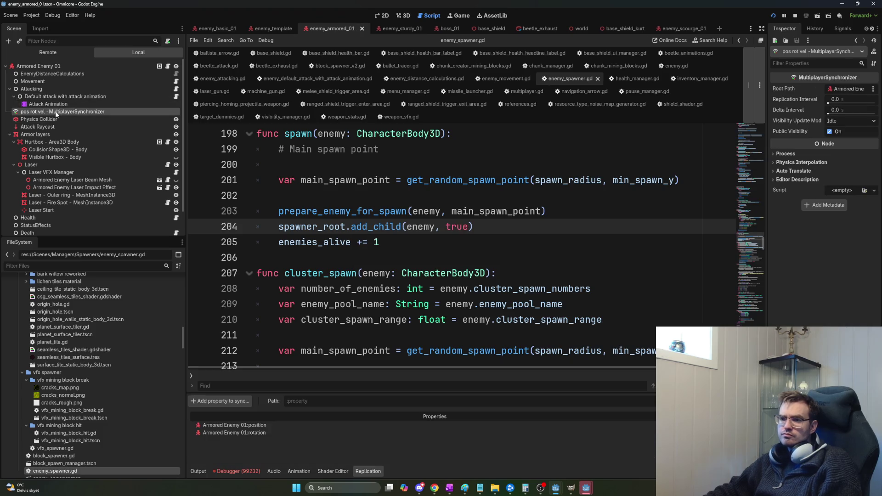
double_click(46, 112)
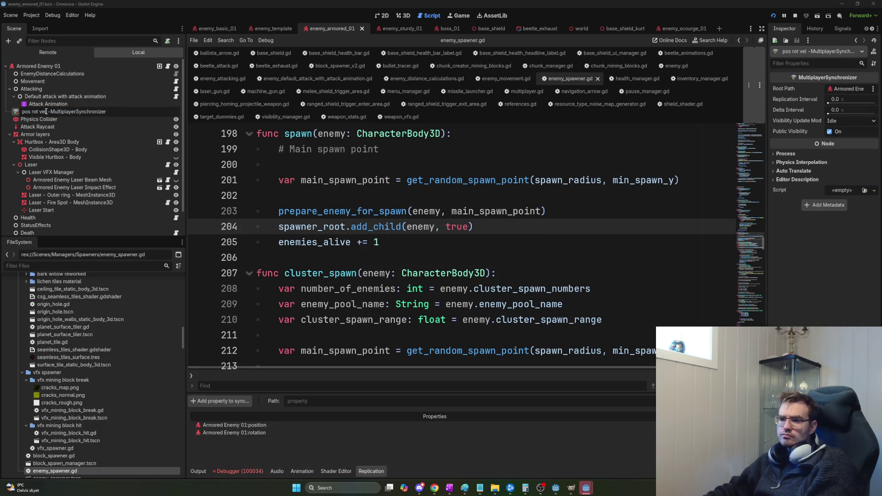
key(Return)
key(ctrl+s)
Relaunch the game with F5 to test the synchronizer changes
click(393, 28)
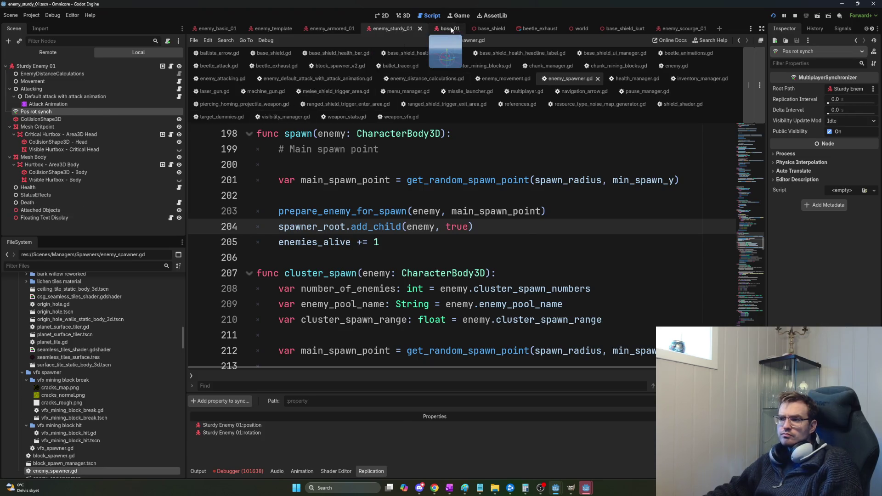
click(453, 30)
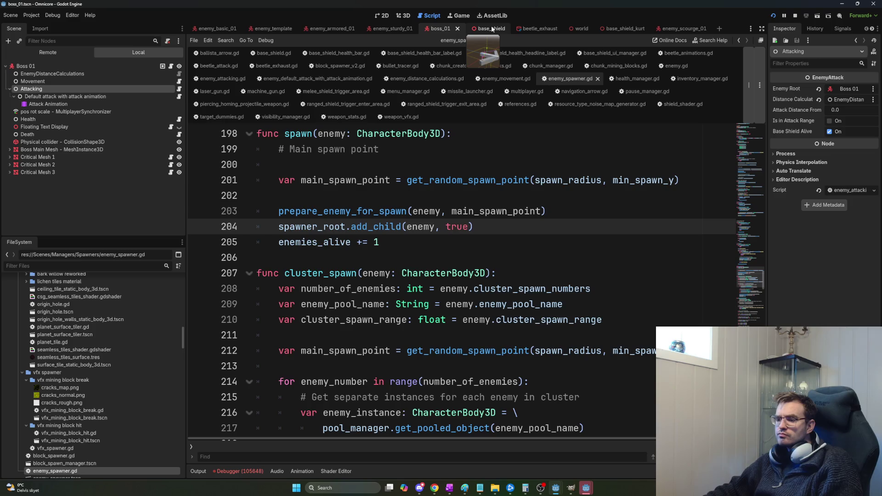
click(469, 148)
key(F5)
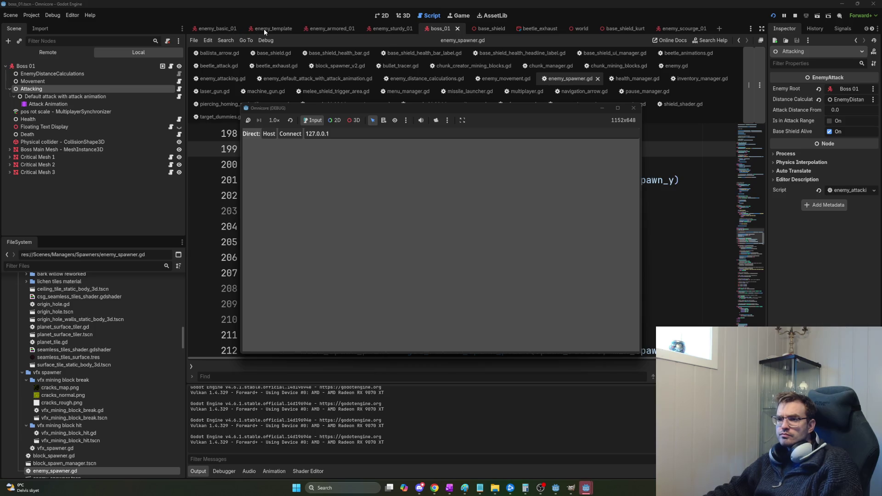
Bring the editor forward on the enemy_basic_01 scene with its Enemy Beetle tree
click(216, 28)
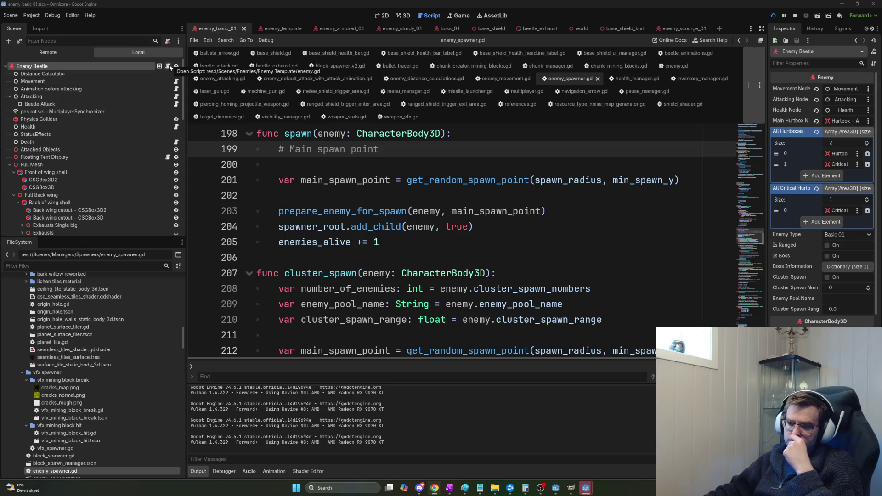
Delete the states synchronizer from enemy_scourge_01 and save the scene
click(341, 29)
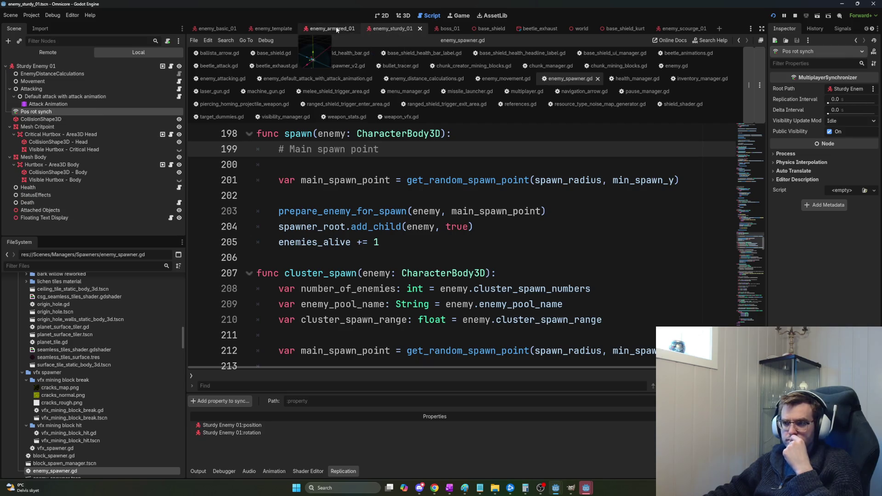
click(393, 28)
click(444, 29)
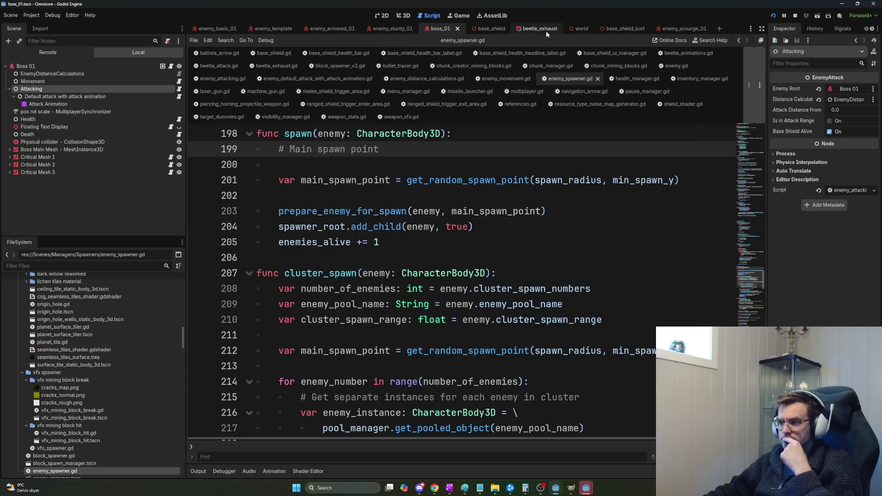
click(676, 29)
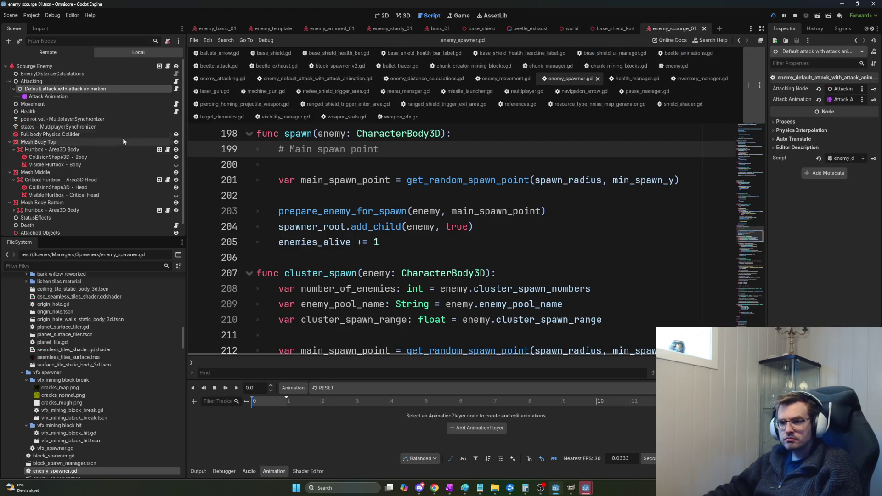
click(60, 126)
key(Delete)
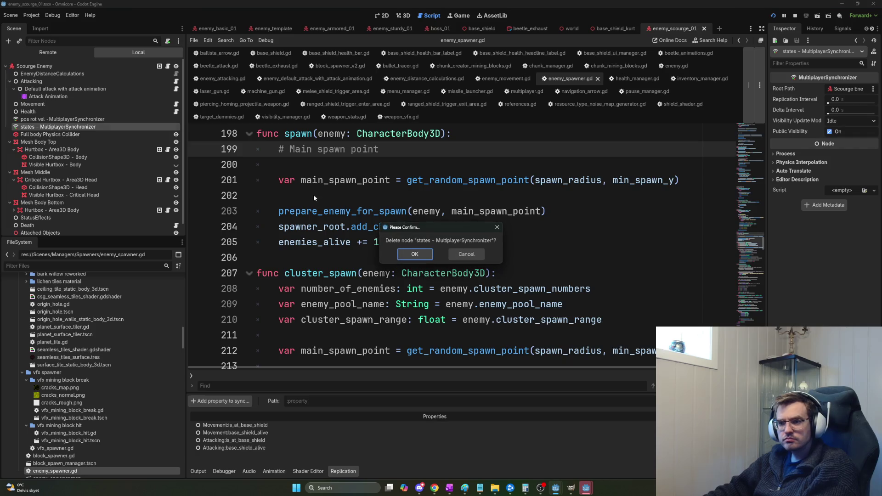
key(Return)
key(Up)
key(Up)
key(Up)
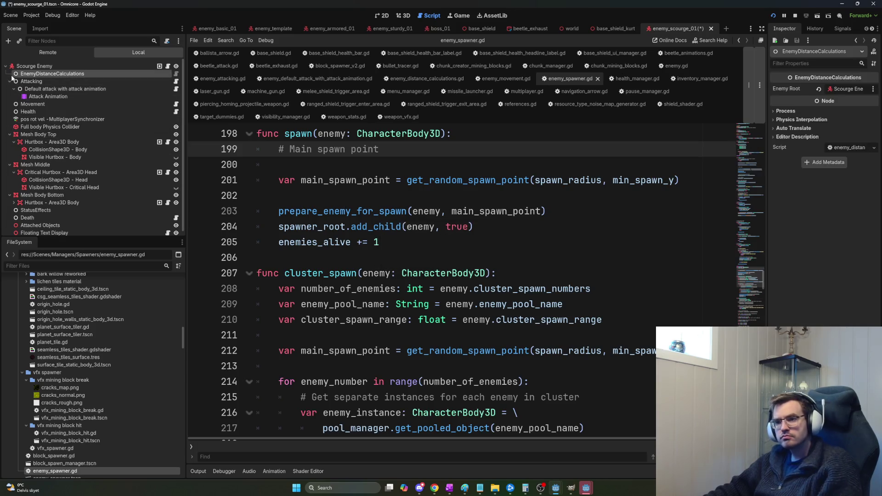
key(Left)
key(ctrl+s)
Collapse Mesh Body Top, Critical Hurtbox, Mesh Middle and Mesh Body Bottom in the scene tree
click(10, 119)
click(14, 134)
click(10, 127)
click(10, 134)
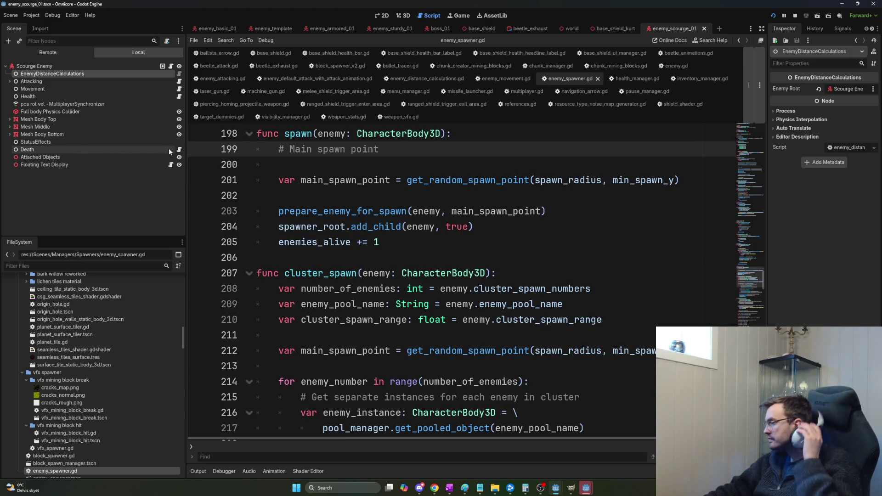
click(405, 211)
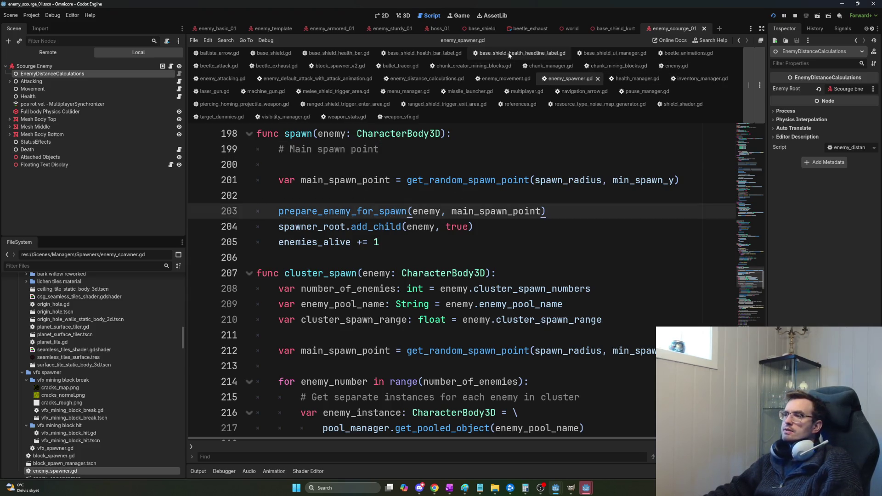
Delete empty line 200 in enemy_spawner.gd's spawn() and start the game with F5
click(453, 226)
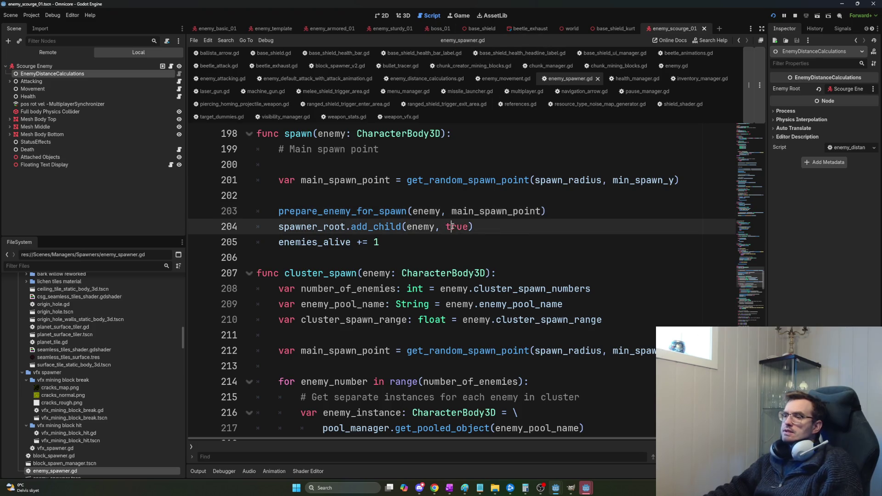
click(495, 237)
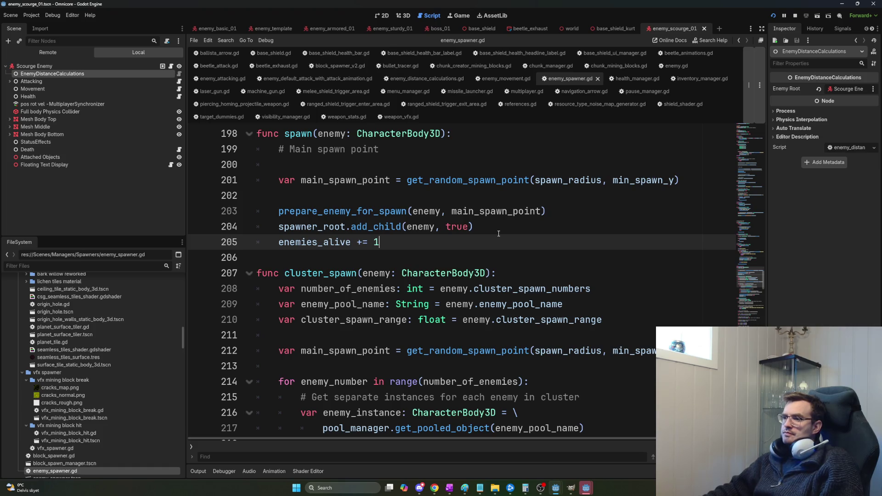
click(271, 164)
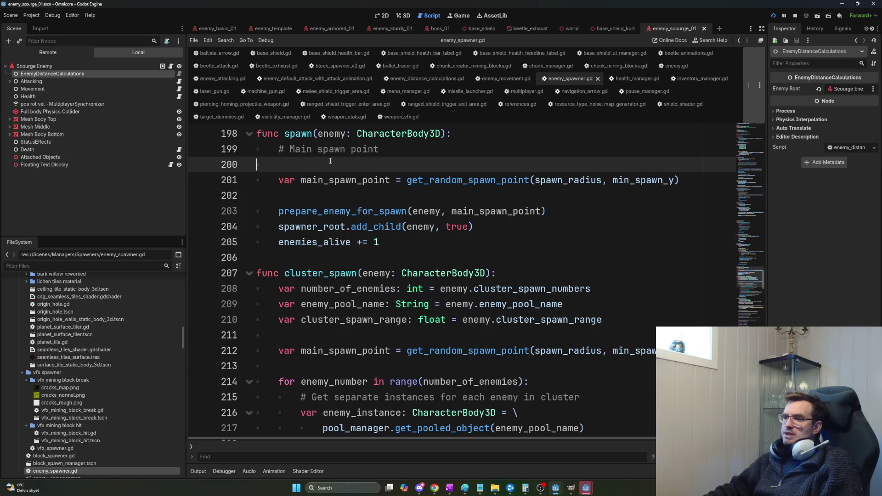
key(BackSpace)
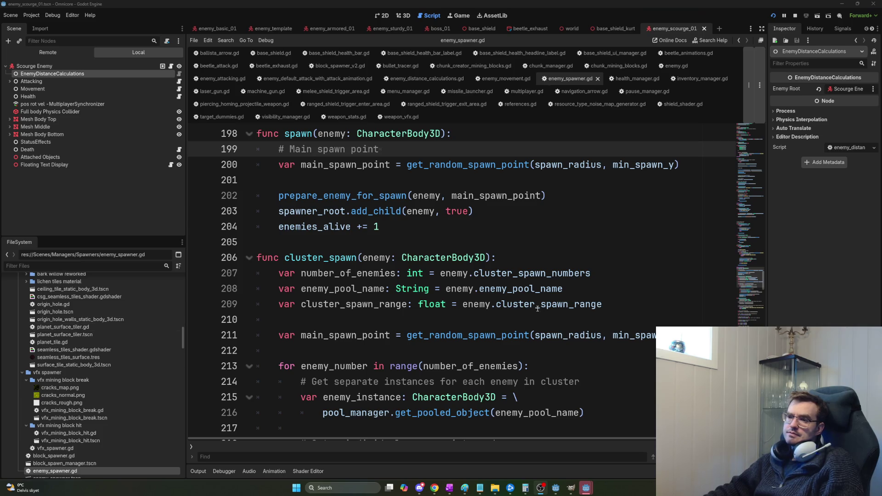
mouse_move(484, 228)
mouse_down()
mouse_move(278, 165)
mouse_move(279, 149)
mouse_move(474, 211)
mouse_move(492, 228)
mouse_up()
click(279, 150)
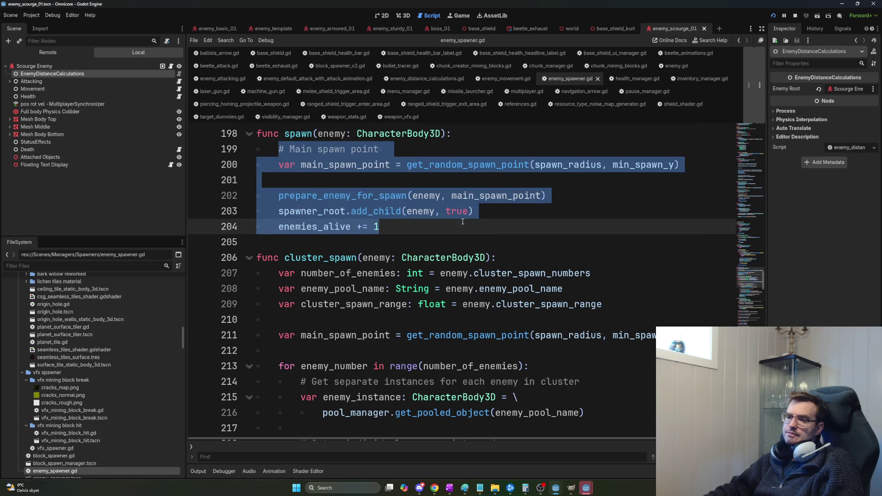
click(471, 223)
key(F5)
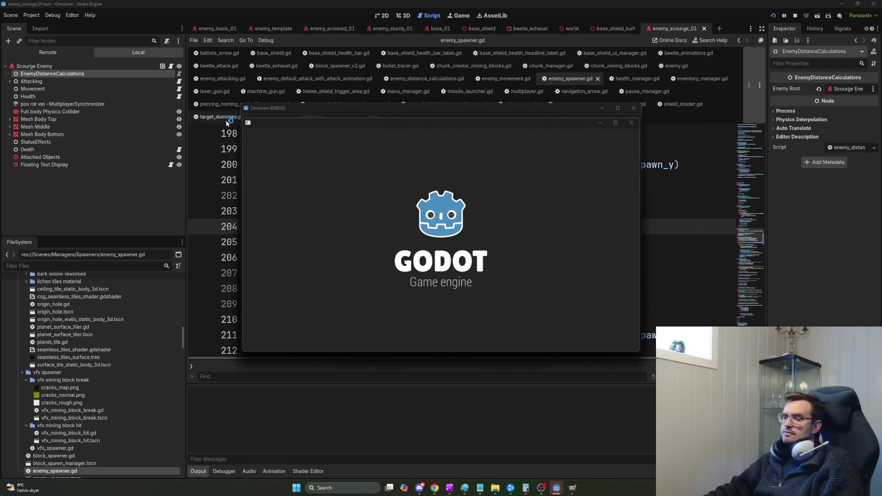
Host a game, walk past the upgrade boxes in first person, then open the editor's Debugger
click(267, 134)
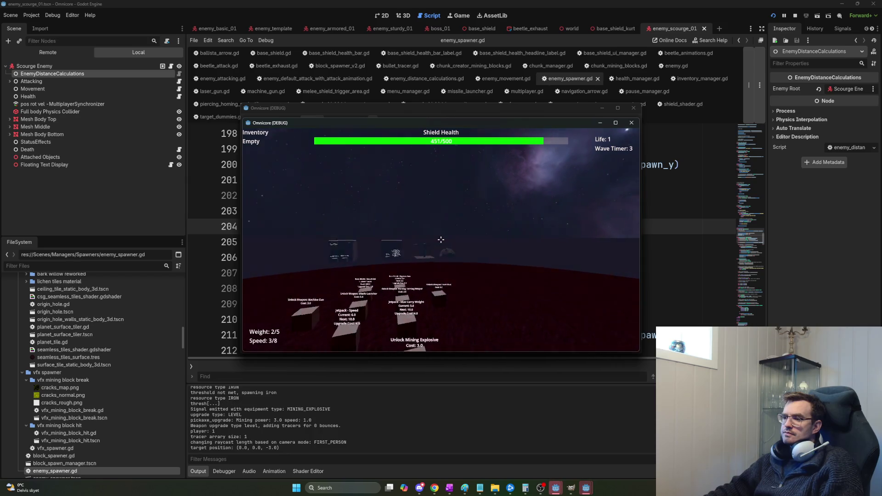
key(v)
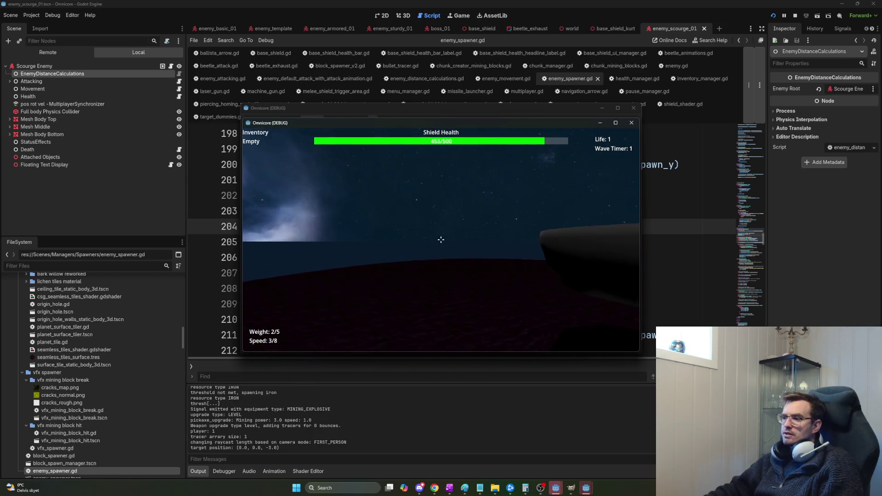
key(w)
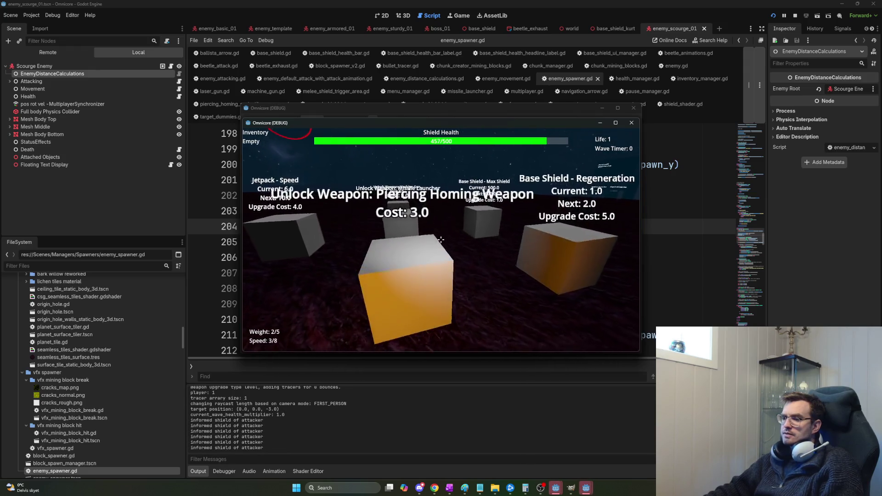
key(Escape)
key(Escape)
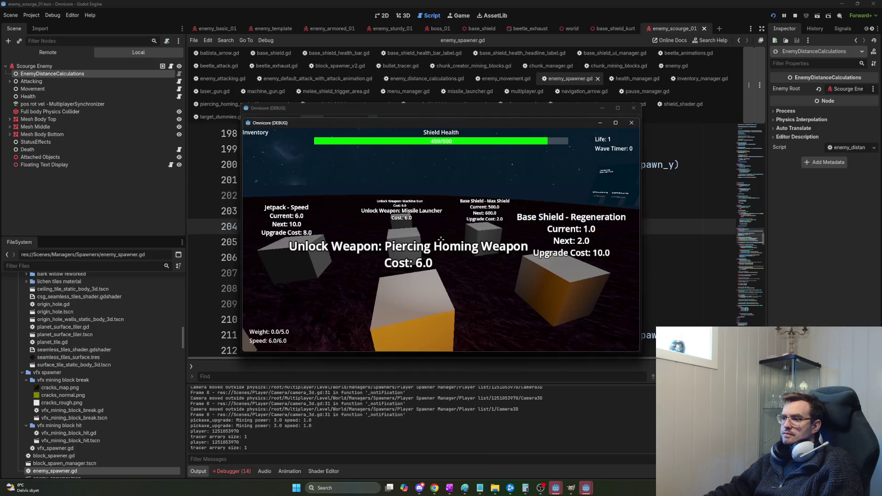
key(w)
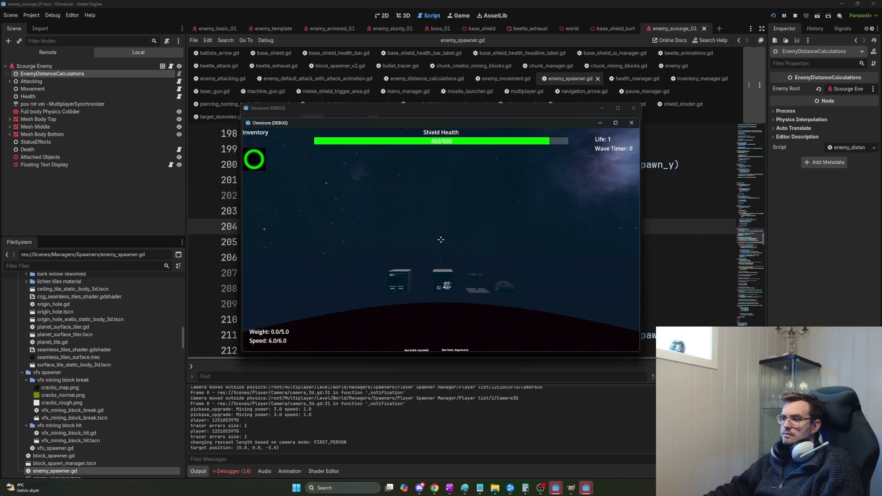
key(alt+Tab)
click(241, 468)
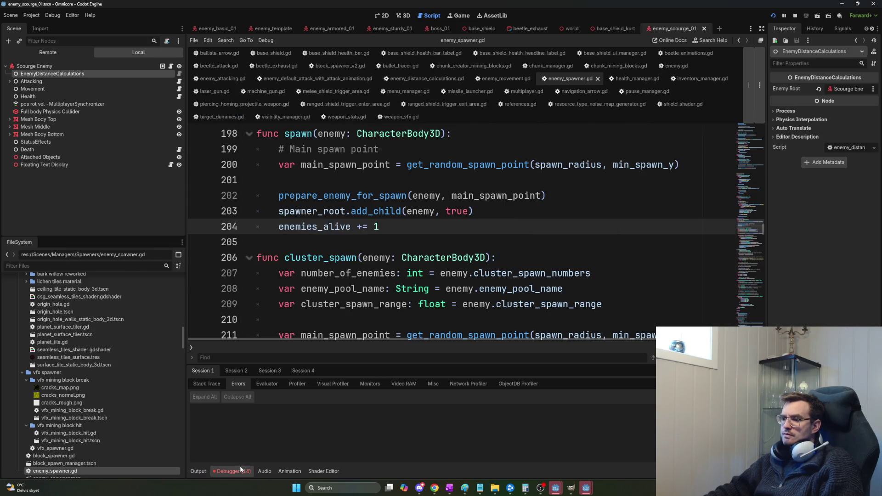
Review Session 3's 14 errors, including EnemySpawner not found and null spawner, then return to the game
click(236, 370)
click(270, 371)
click(244, 384)
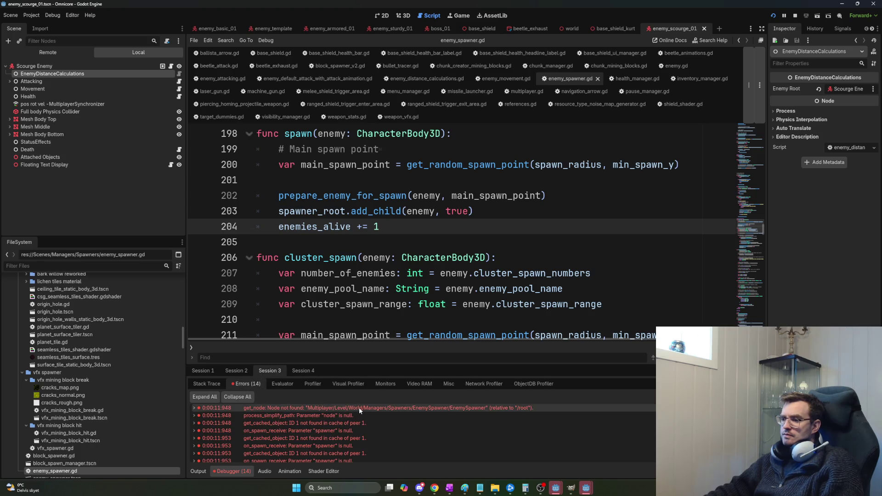
mouse_move(423, 414)
scroll(386, 428, down, 3)
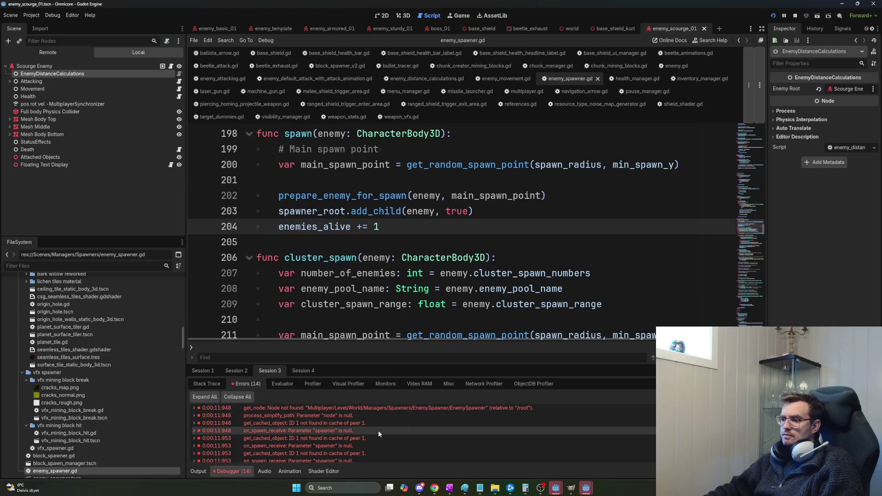
scroll(381, 443, down, 1)
mouse_move(374, 434)
key(alt+Tab)
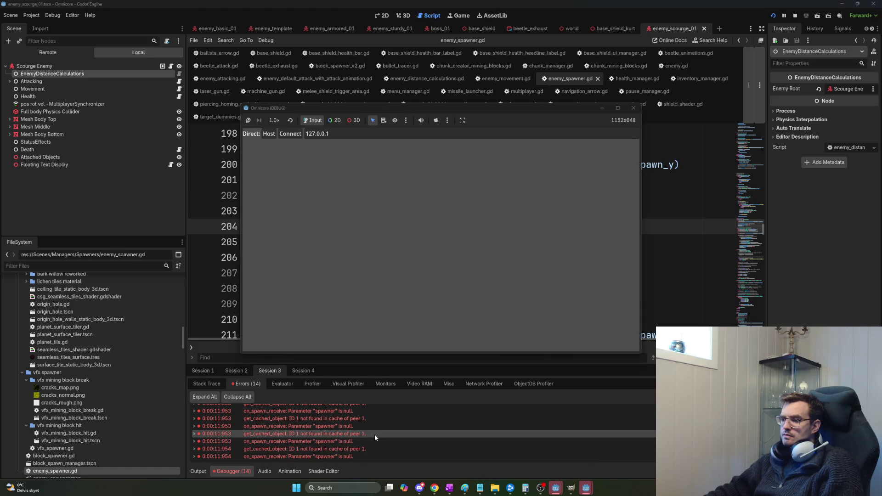
Cycle between game instances, stop one with F8, and walk the player toward the upgrade boxes
key(alt+Tab)
key(Tab)
key(Tab)
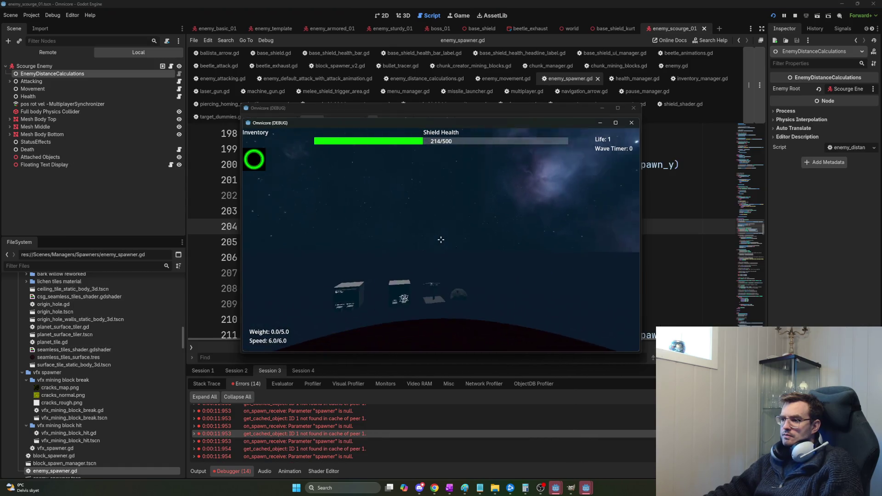
key(alt+Tab)
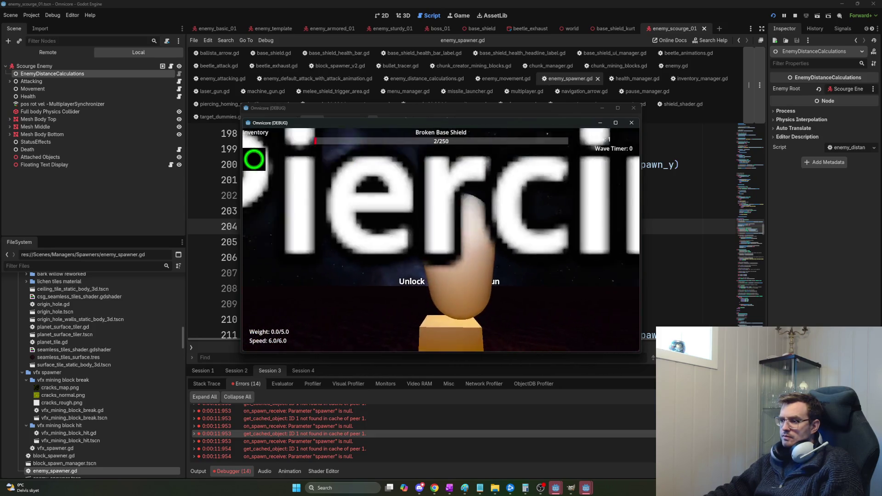
key(F8)
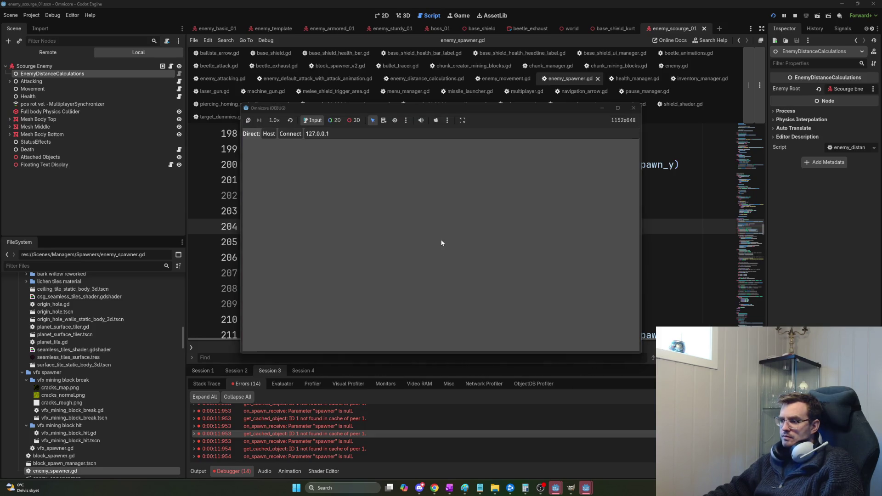
key(alt+Tab)
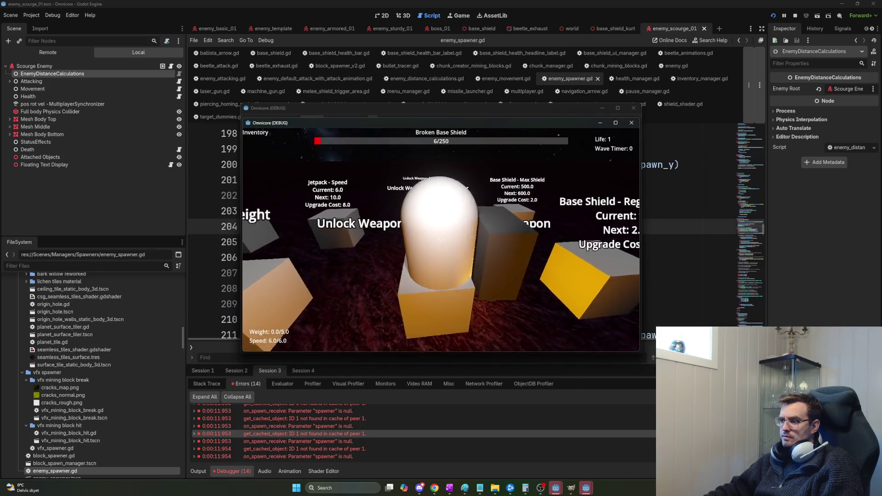
key(w)
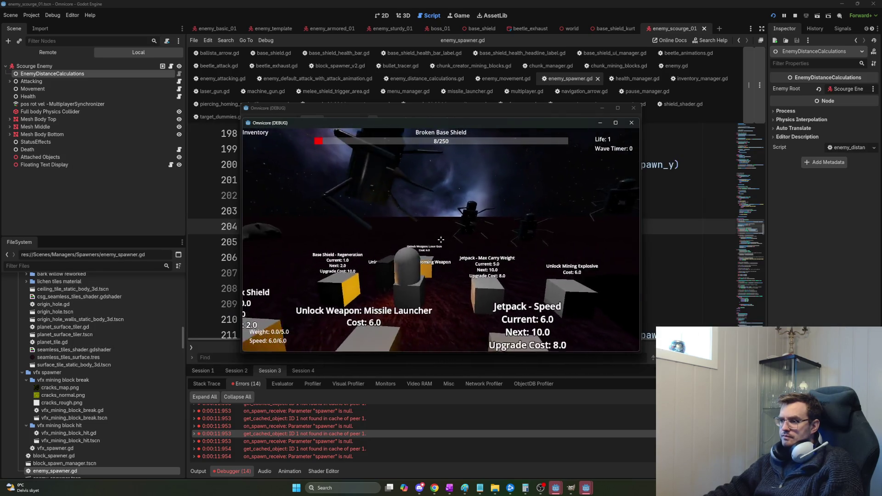
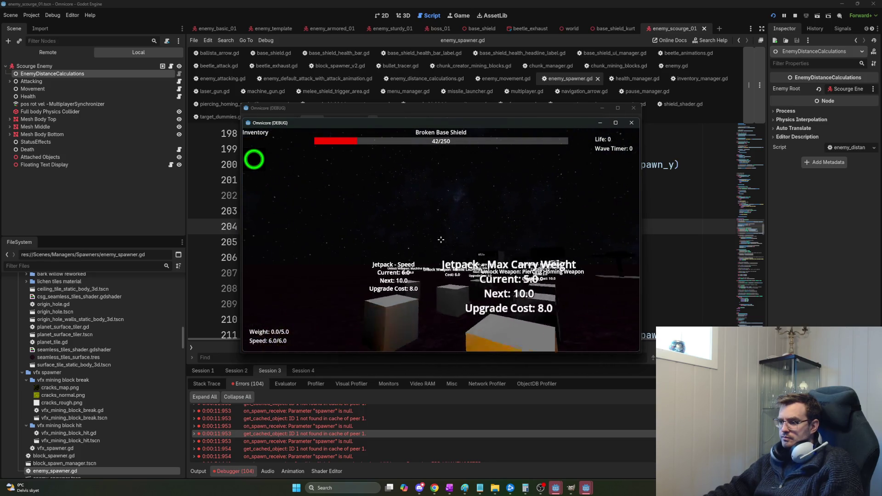
Stop the game, view the enemy_basic_01 beetle scene in 3D, then return to the world scene
key(F8)
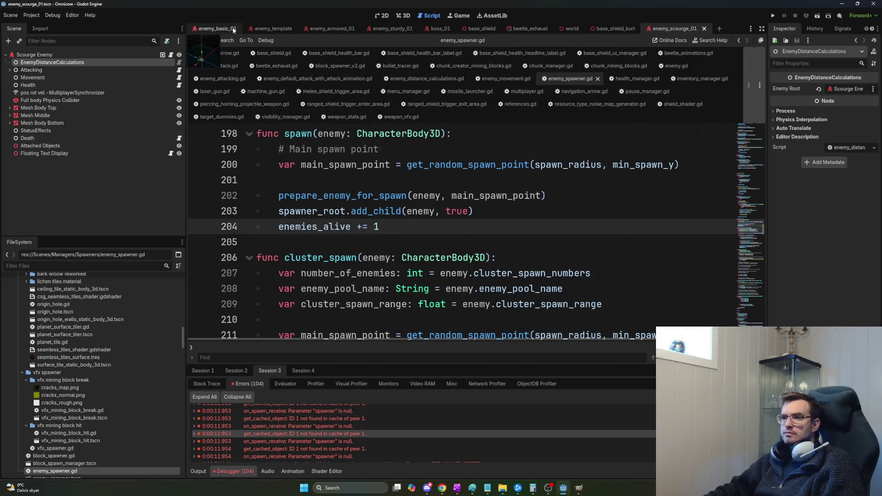
click(212, 29)
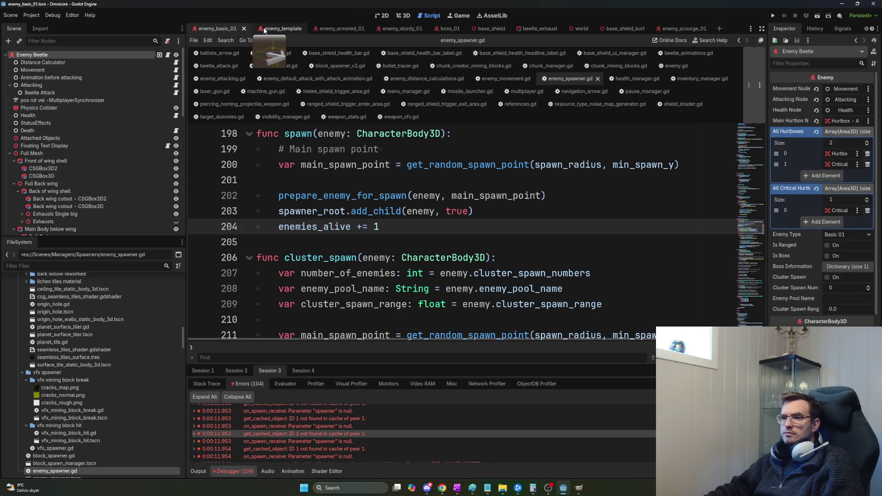
click(402, 17)
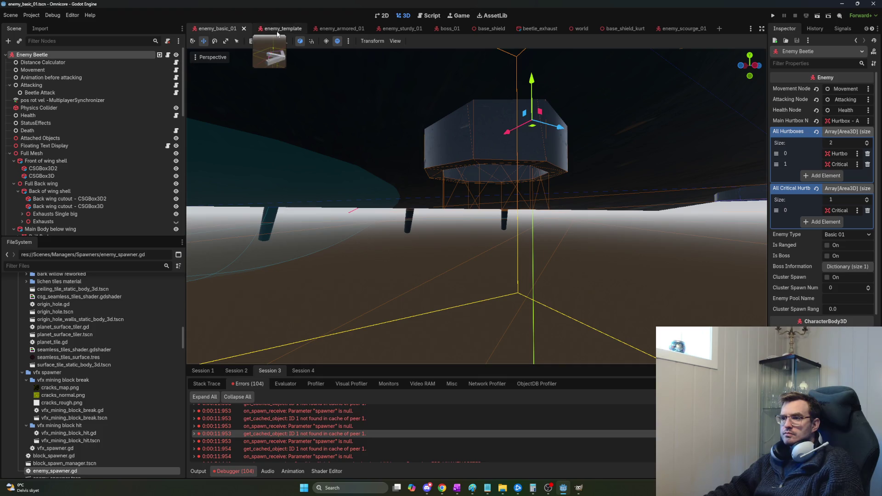
click(574, 31)
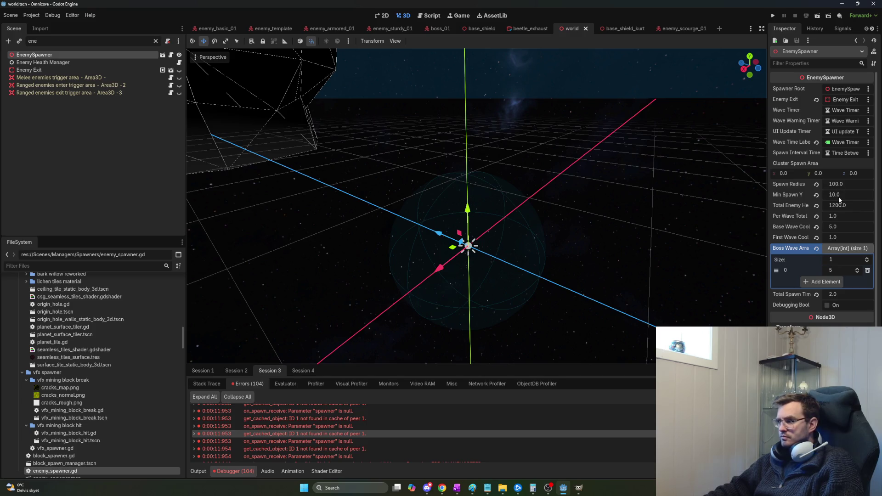
Set the EnemySpawner's First Wave Cooldown to 5.0 and launch the game
text(5)
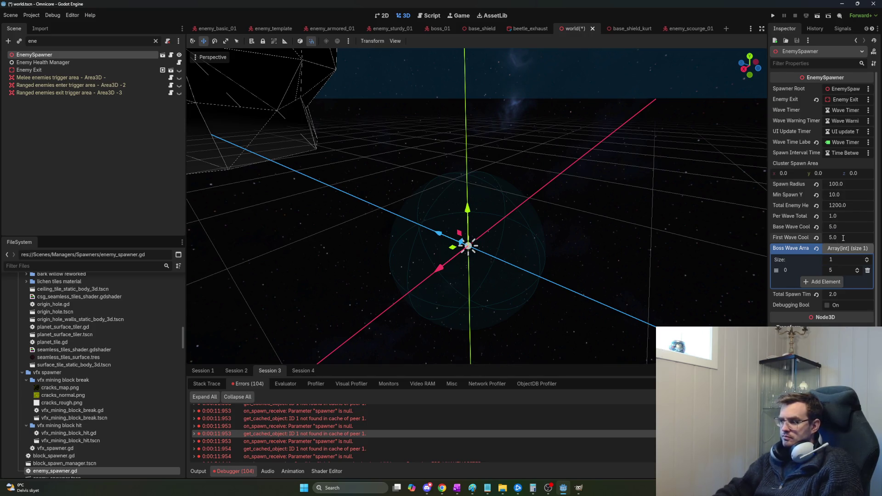
key(F5)
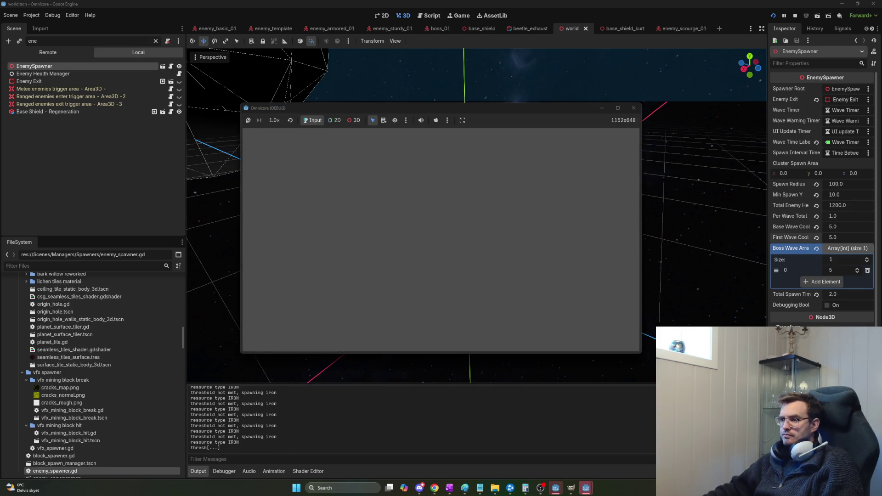
Join the game and walk to the upgrade crates to buy Base Shield - Regeneration
click(290, 134)
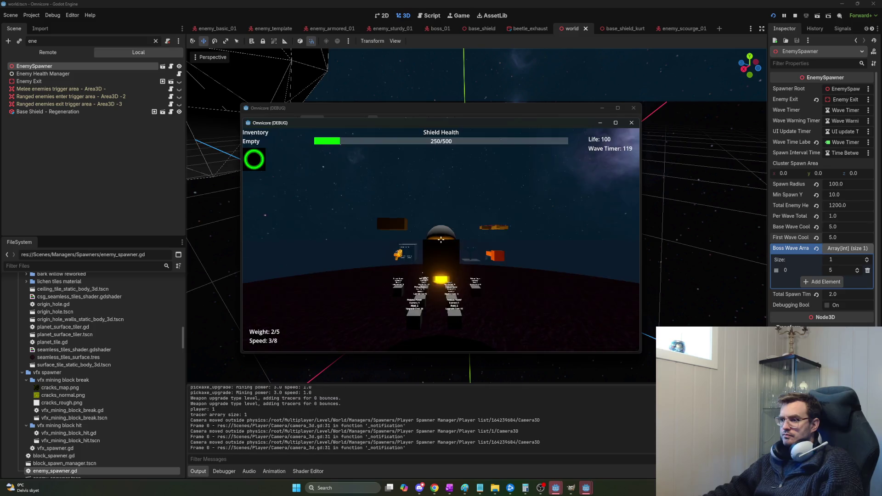
key(w)
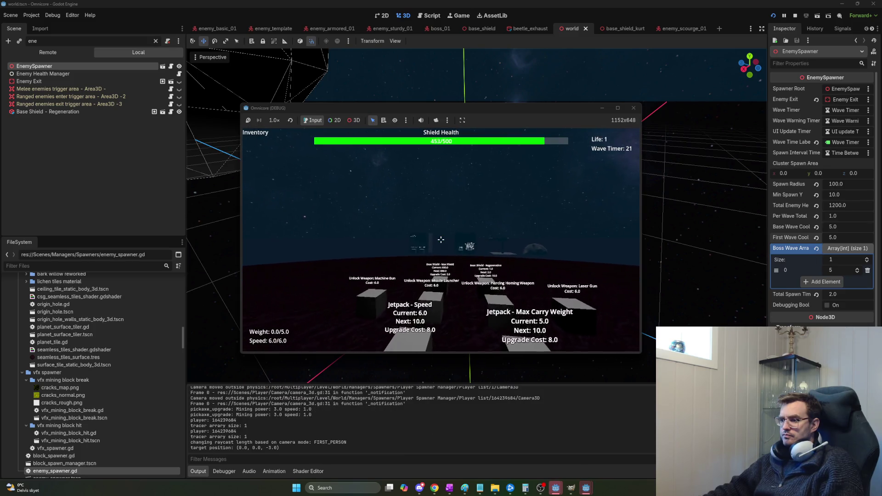
key(w)
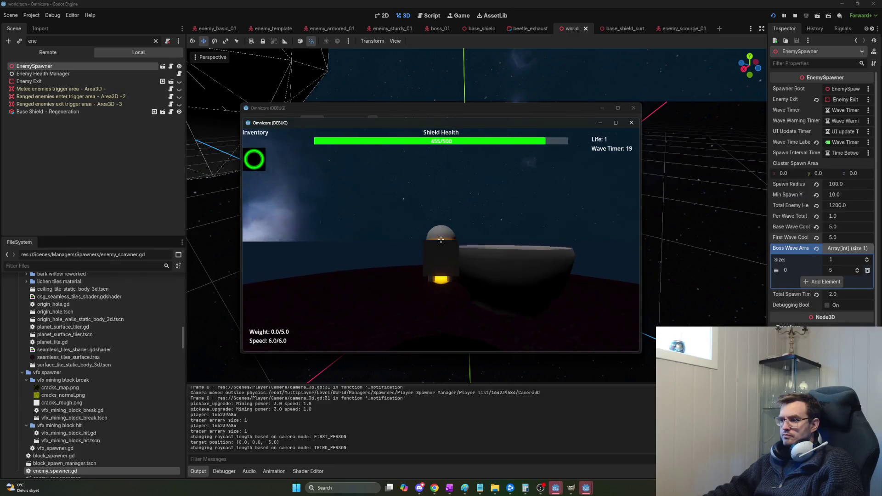
key(w)
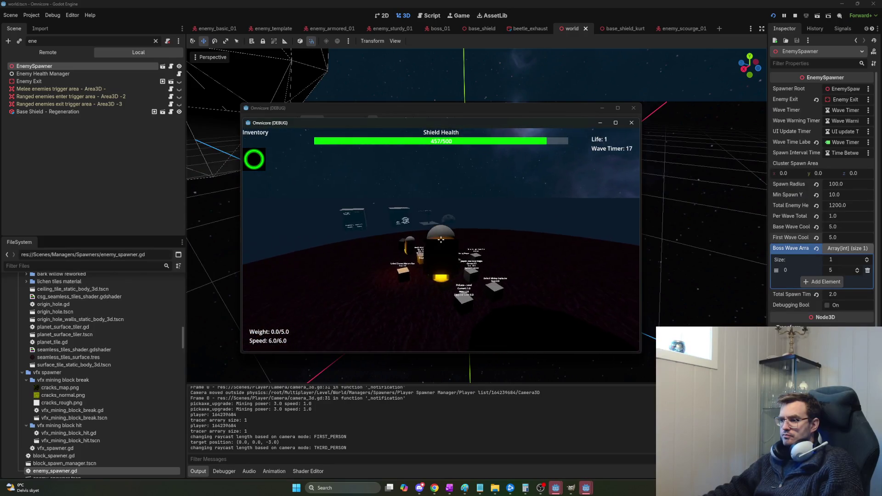
key(w)
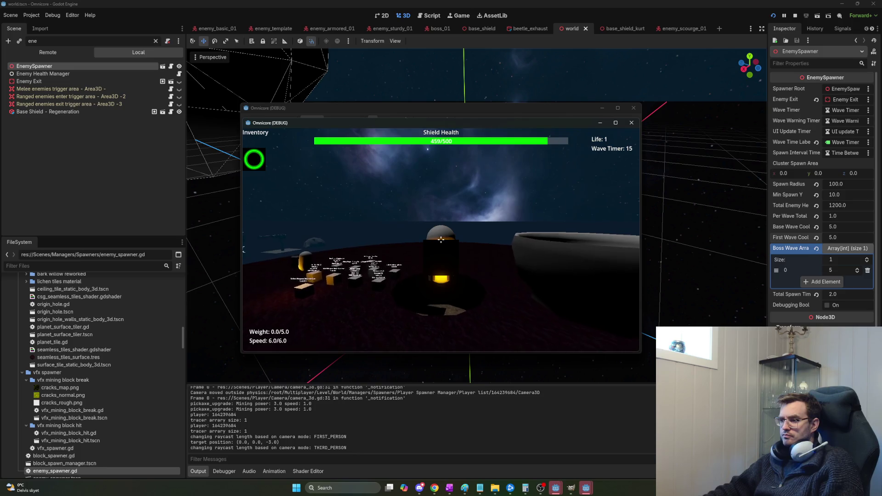
key(w)
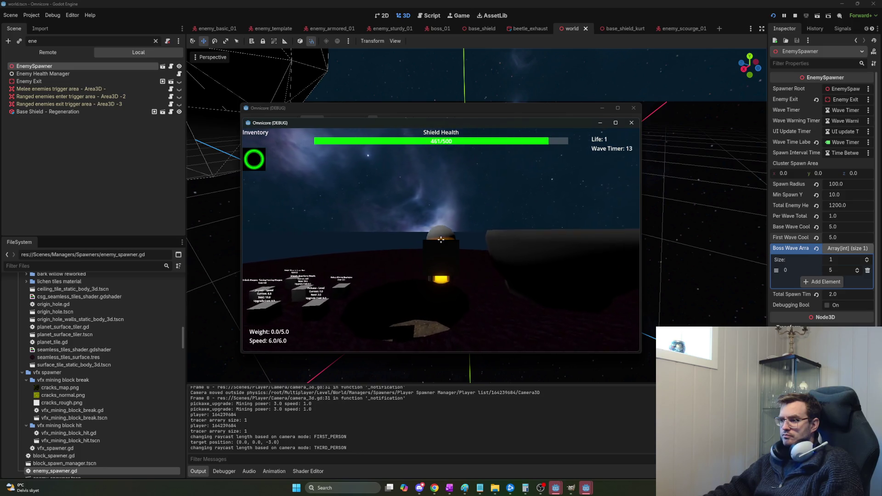
key(w)
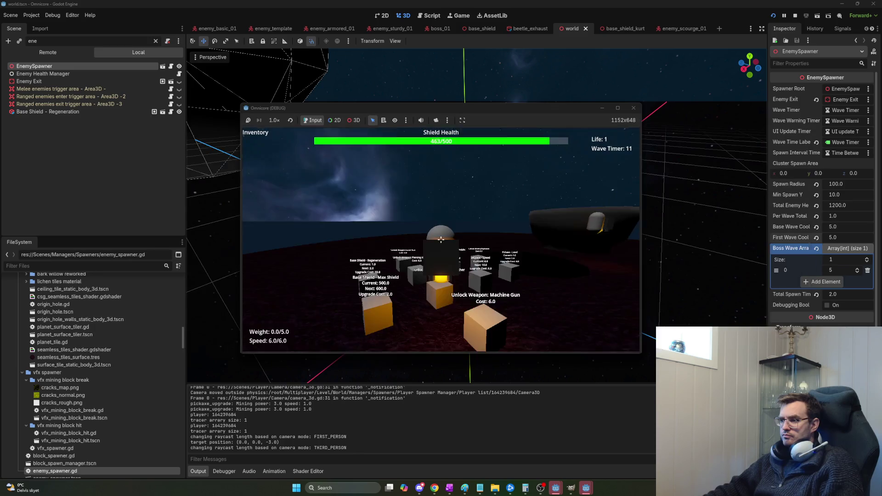
key(s)
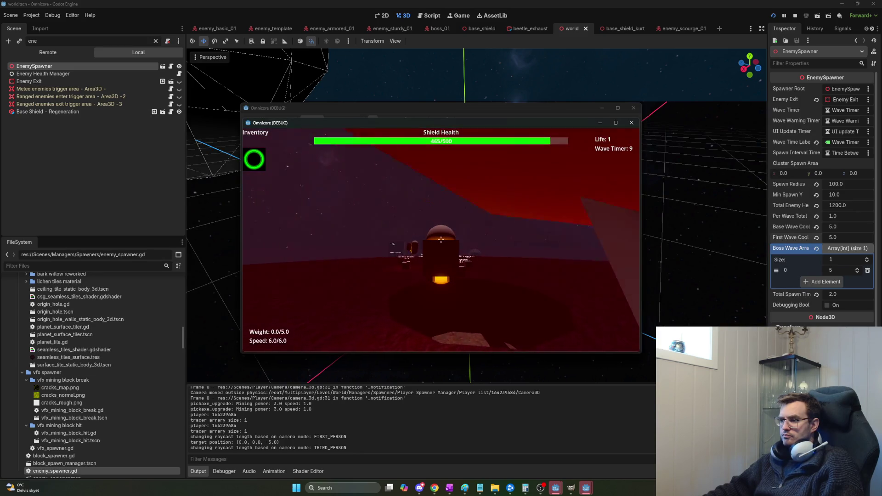
key(w)
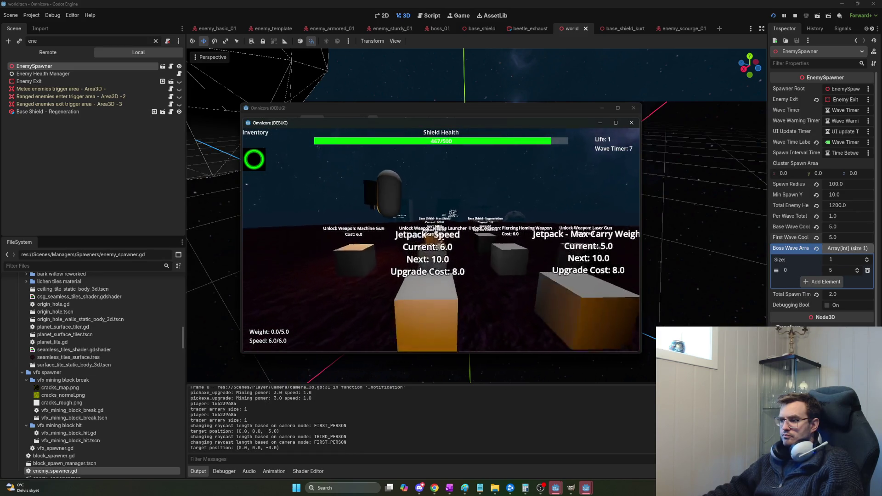
key(w)
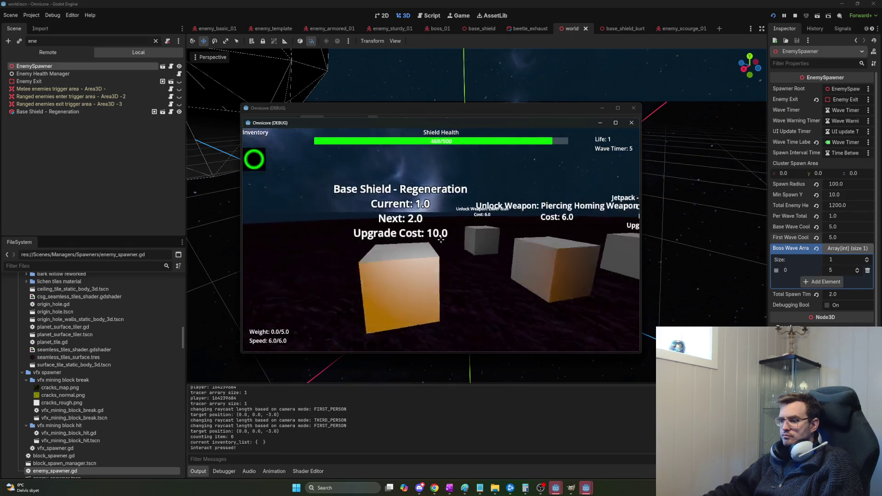
key(e)
Watch the first beetle wave attack the base, then stop the game
key(s)
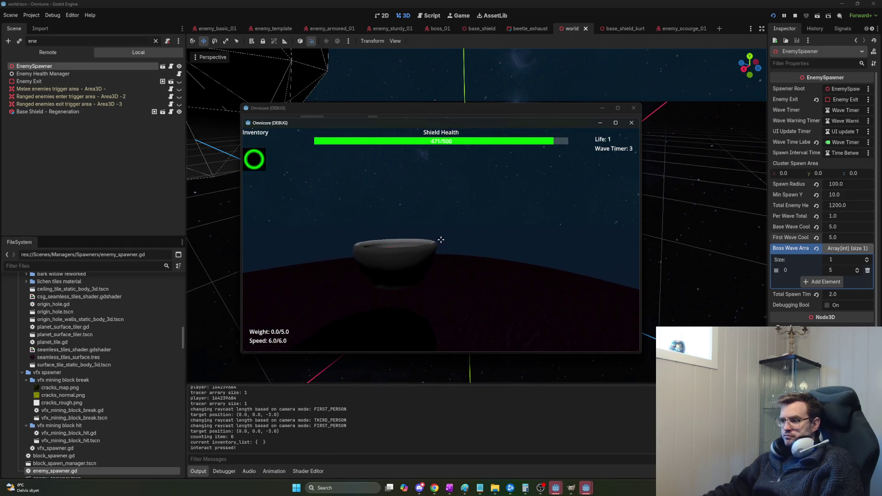
key(w)
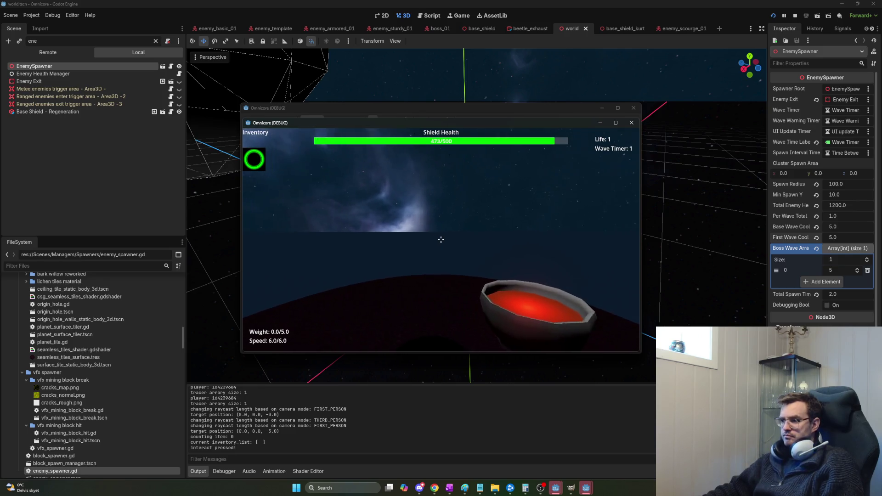
key(s)
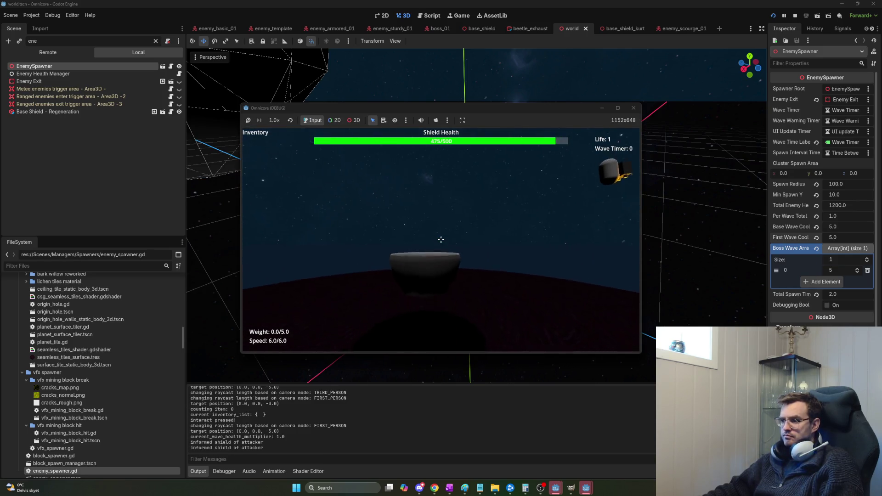
key(w)
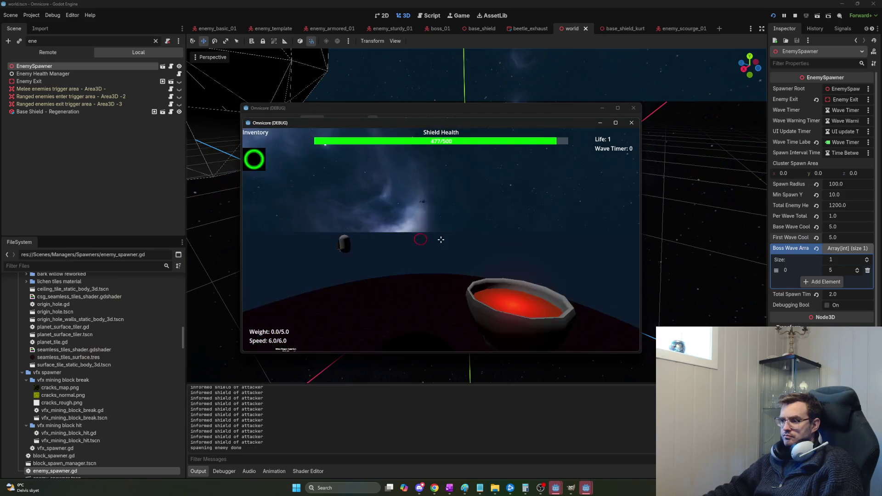
key(a)
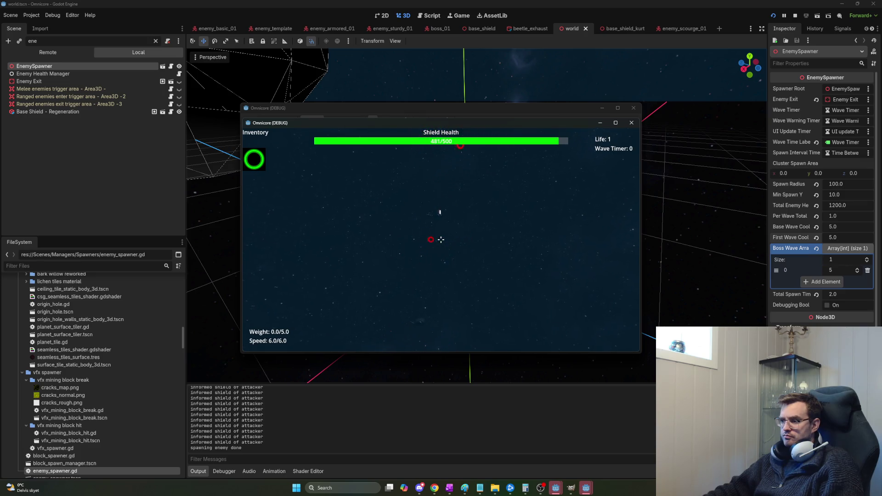
key(s)
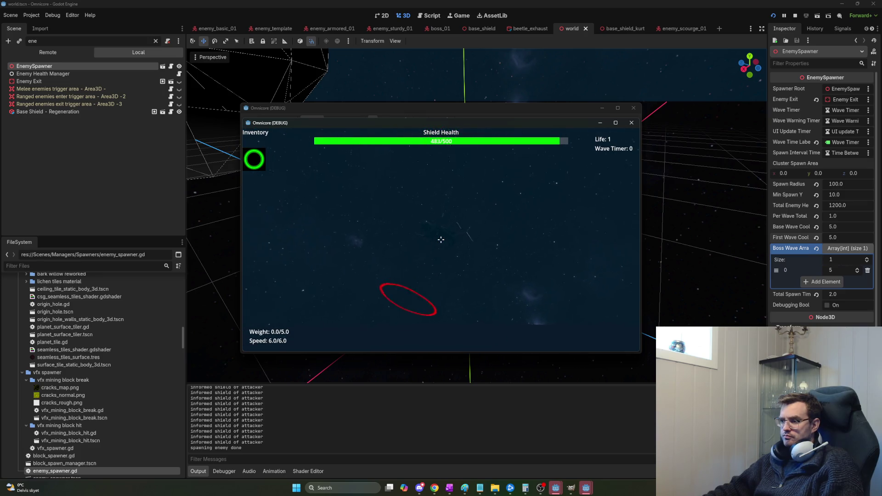
key(s)
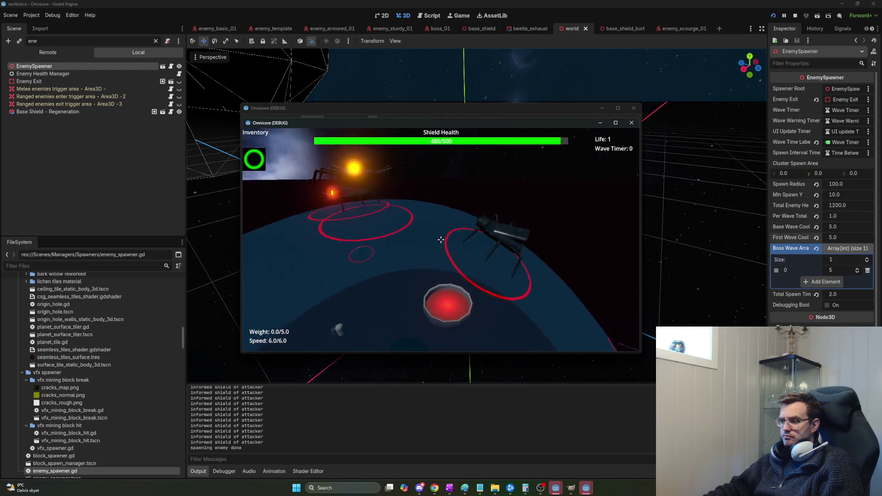
key(F8)
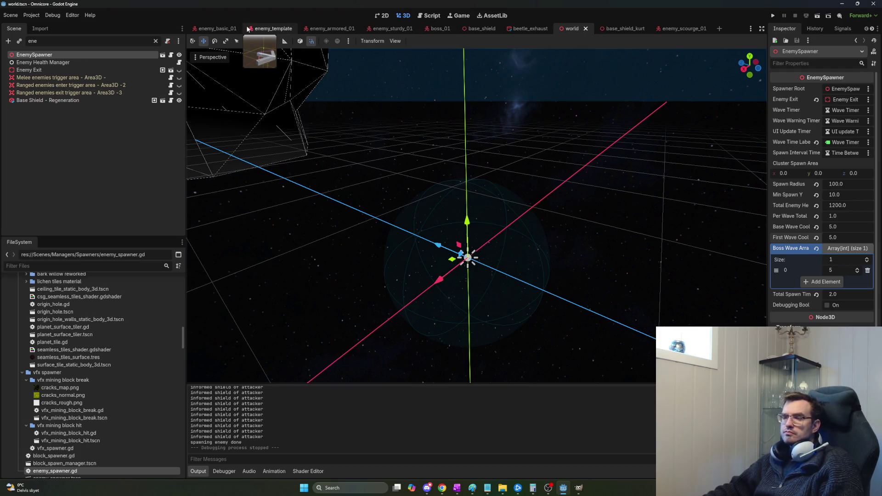
Switch to enemy_basic_01 and look through the root's enemy.gd script
click(216, 29)
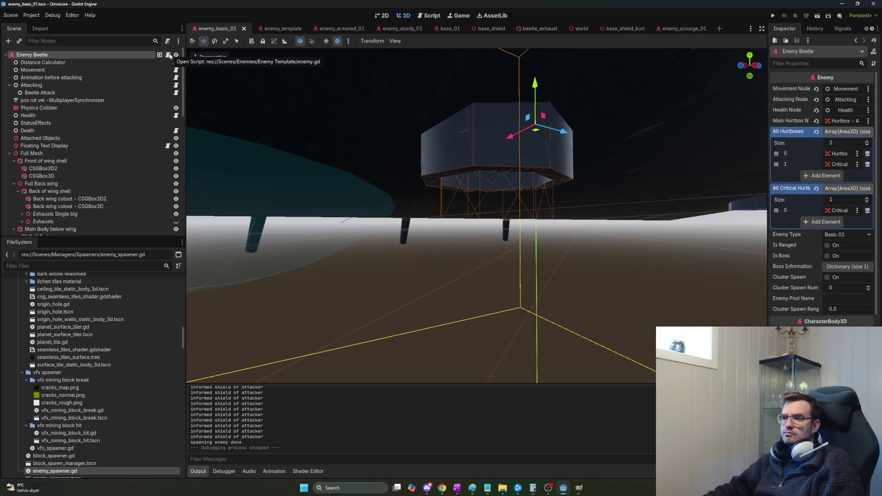
click(169, 56)
scroll(762, 261, up, 8)
mouse_move(762, 257)
mouse_down()
mouse_move(764, 158)
mouse_move(748, 270)
mouse_up()
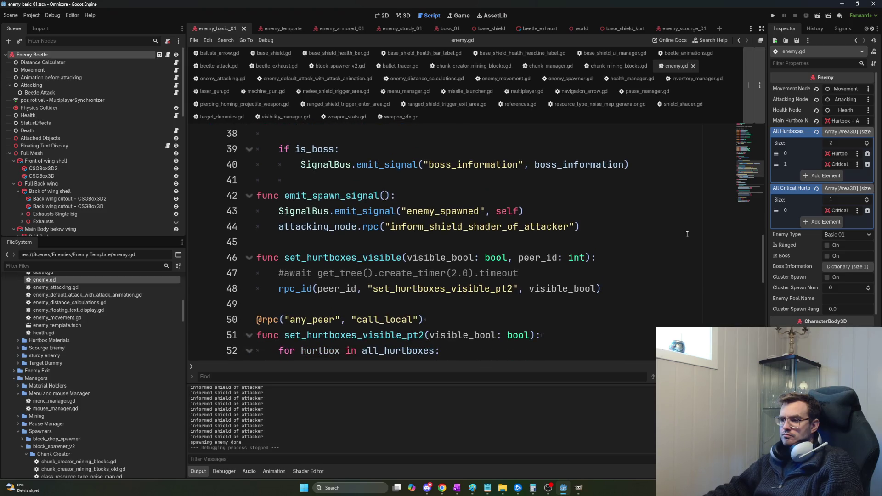
scroll(578, 200, down, 2)
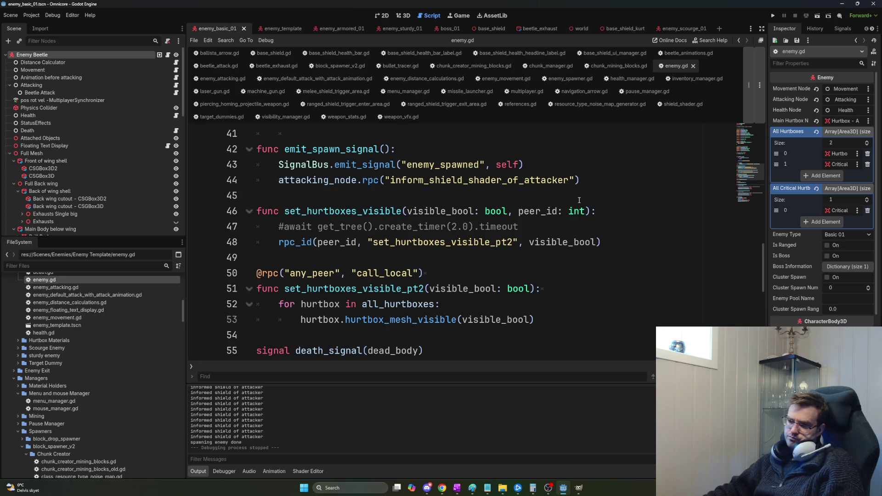
scroll(579, 200, down, 1)
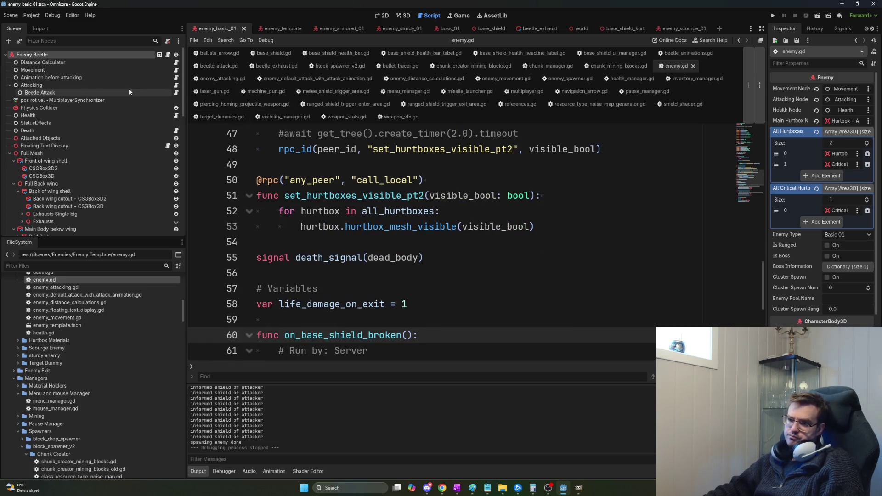
Open beetle_animations.gd from the 'Animation before attacking' node
click(156, 92)
click(158, 77)
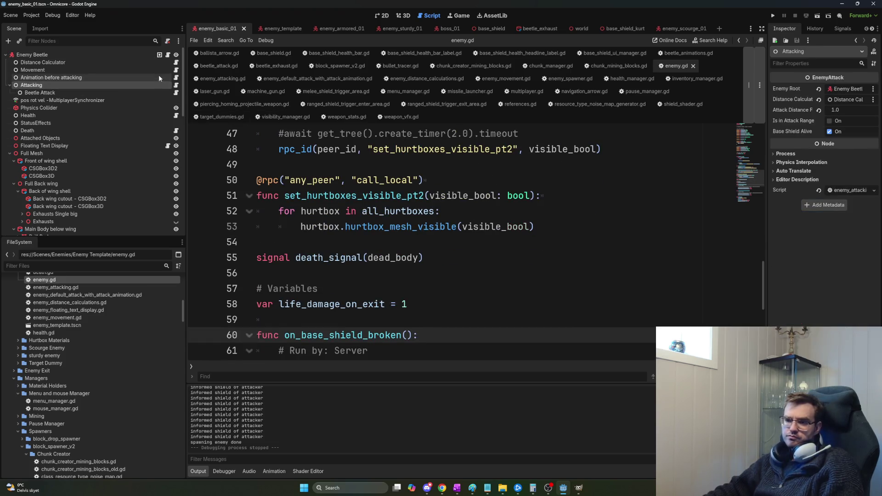
click(177, 78)
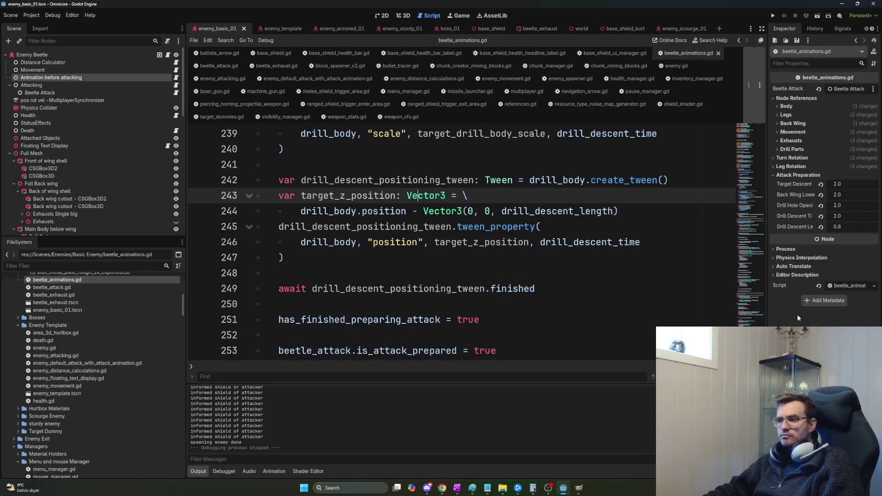
Set Beetle Attack's Left Legs Target to -20 and Right Legs Target to 20
mouse_move(764, 297)
mouse_down()
mouse_move(764, 131)
mouse_move(761, 266)
mouse_move(766, 230)
mouse_move(768, 238)
mouse_up()
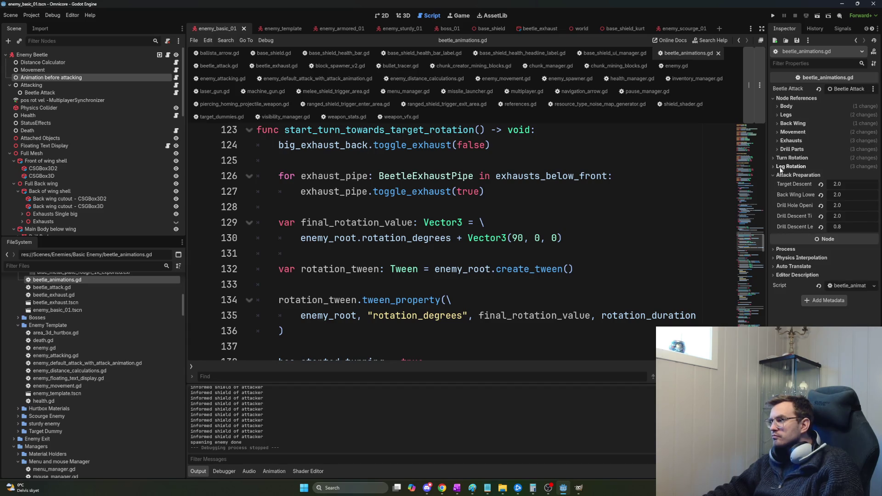
click(781, 170)
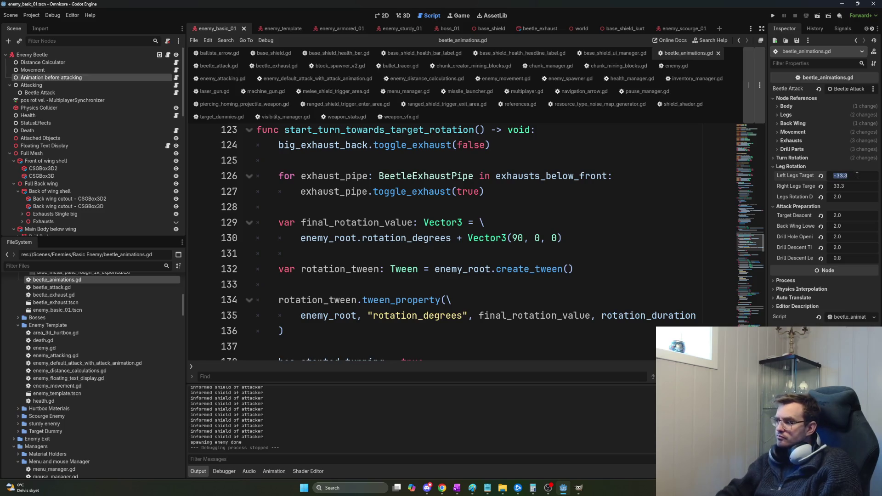
text(20)
key(Tab)
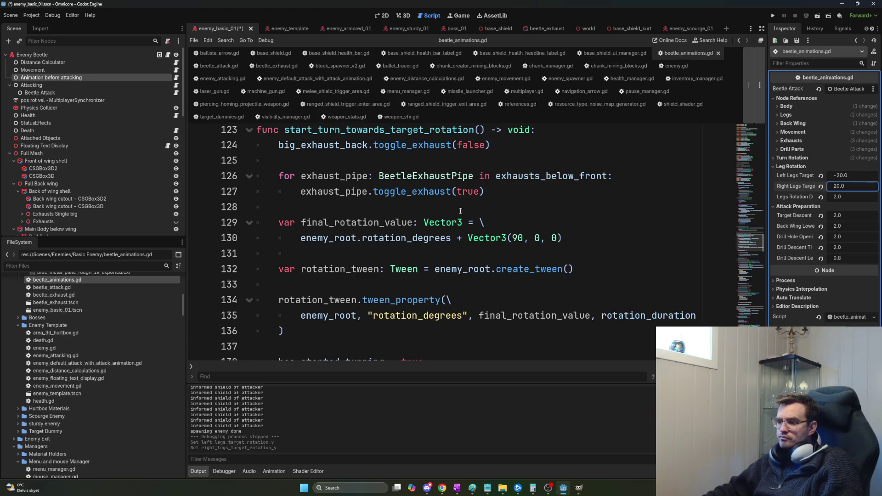
scroll(502, 226, up, 4)
scroll(502, 226, up, 2)
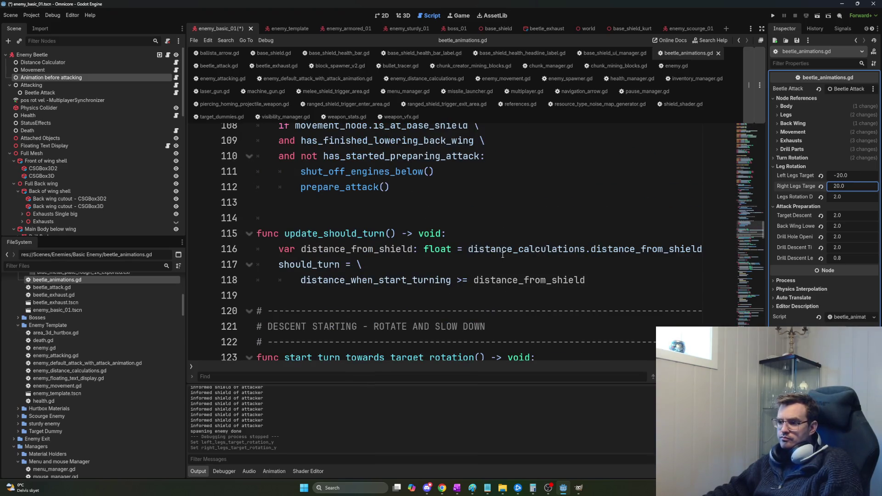
scroll(457, 237, down, 4)
scroll(394, 188, up, 3)
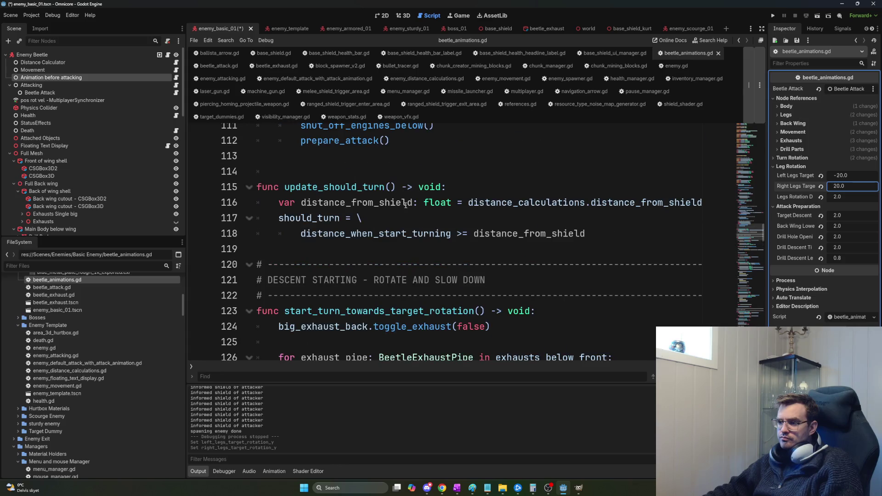
scroll(472, 239, down, 3)
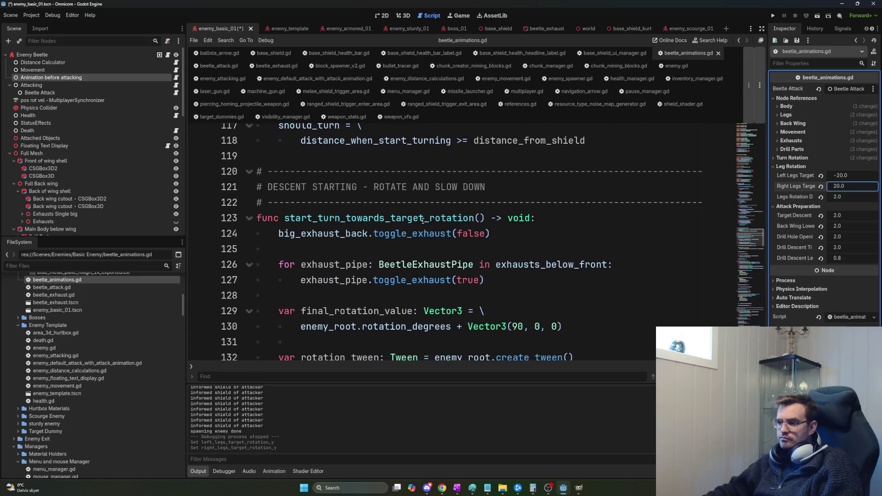
scroll(409, 225, down, 3)
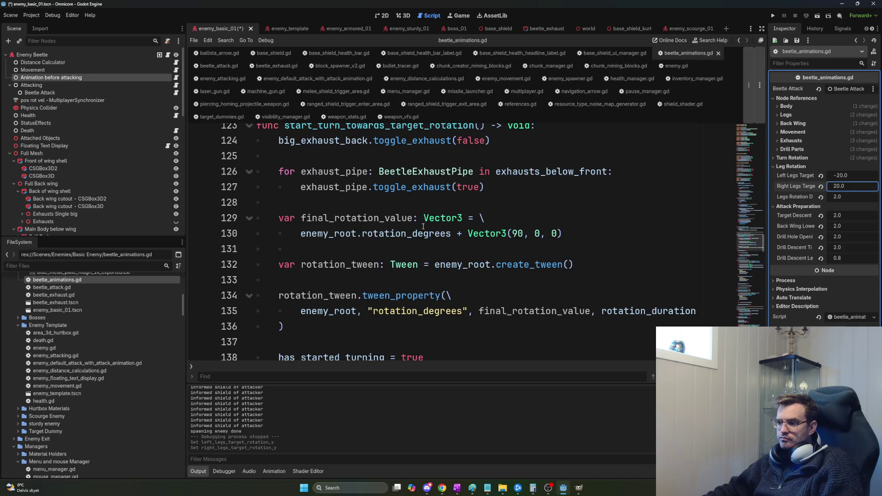
scroll(413, 222, down, 2)
drag(335, 171, 563, 187)
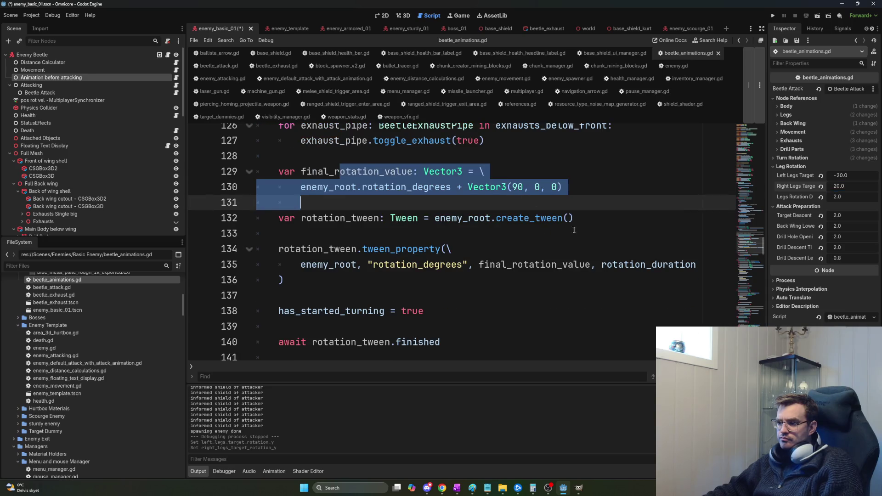
scroll(524, 228, down, 3)
scroll(524, 228, down, 2)
drag(340, 202, 561, 233)
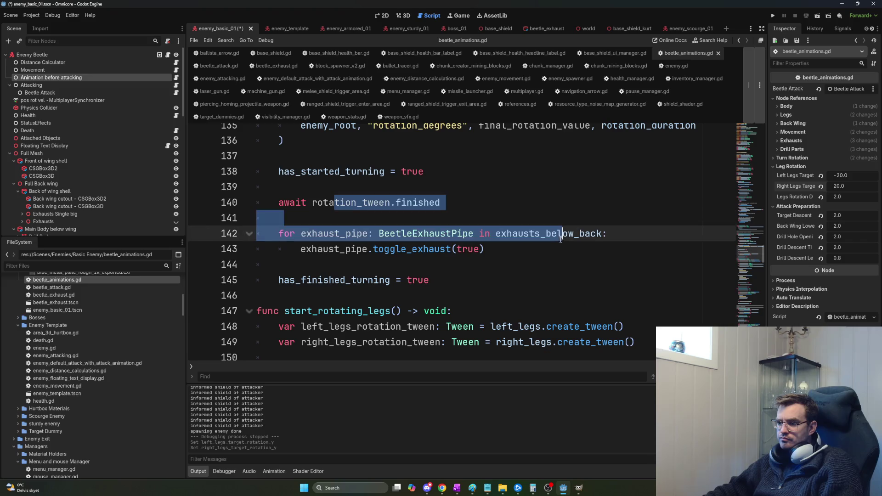
click(566, 251)
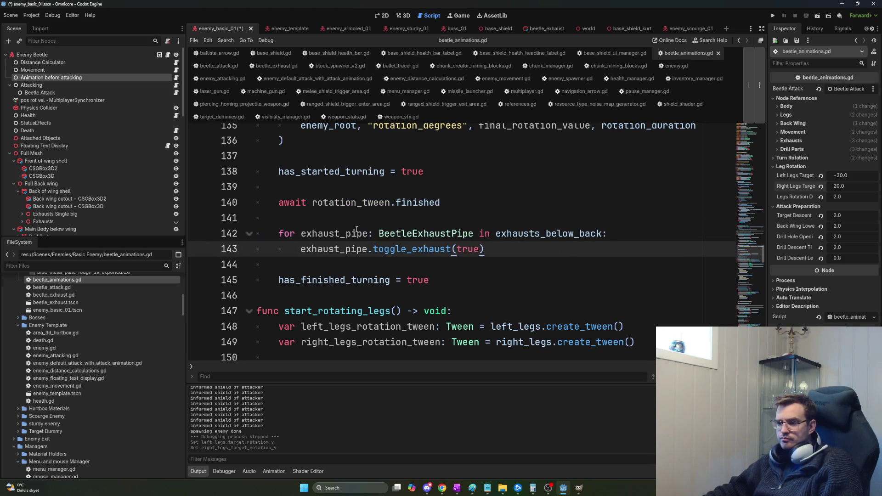
click(380, 221)
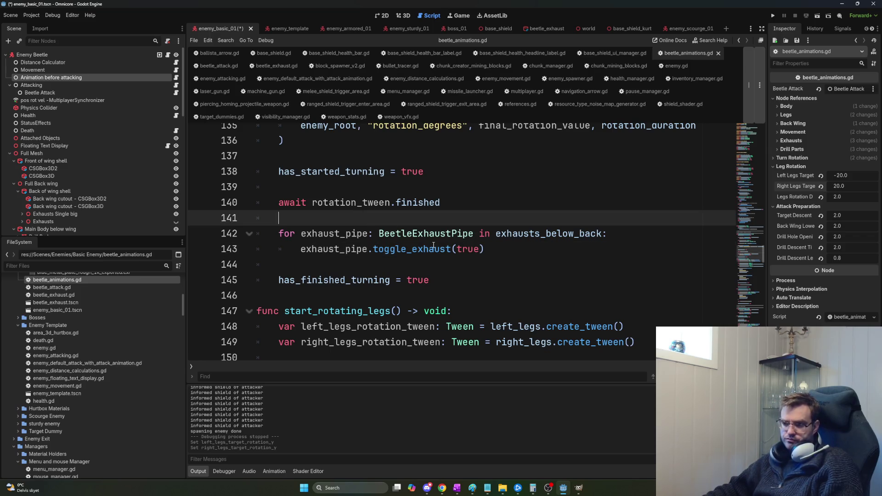
scroll(495, 266, up, 1)
scroll(495, 266, down, 1)
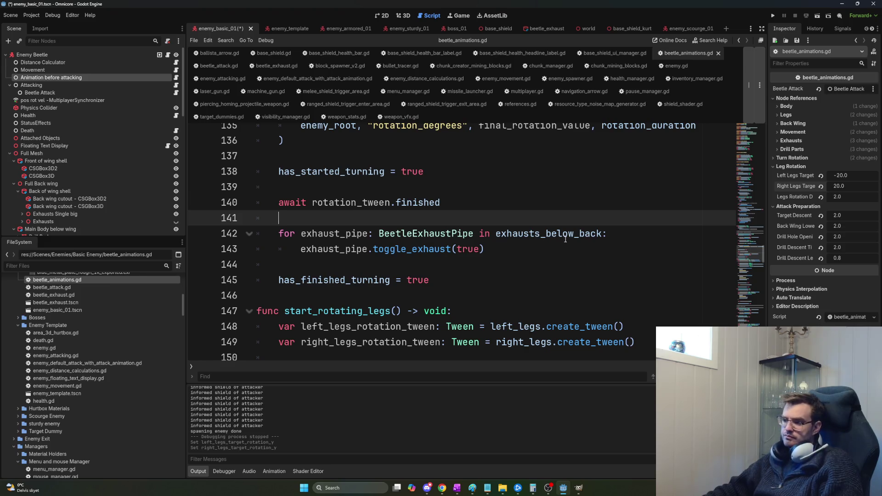
mouse_move(566, 238)
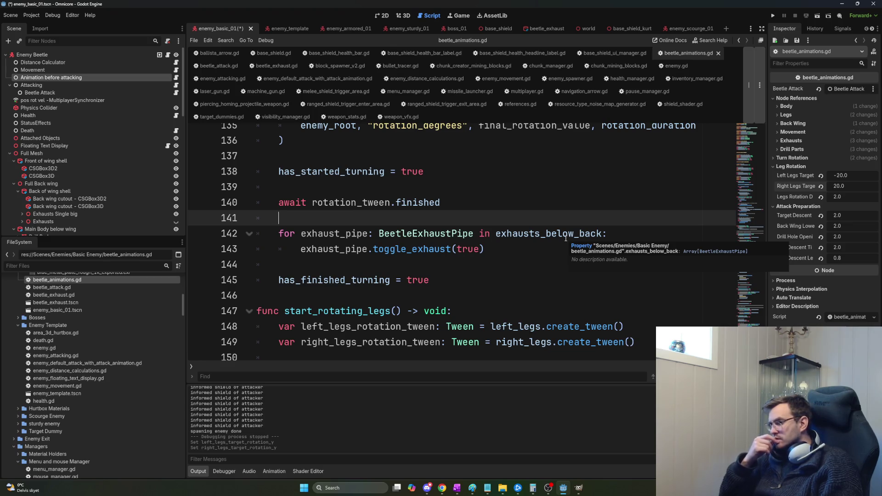
scroll(551, 242, up, 6)
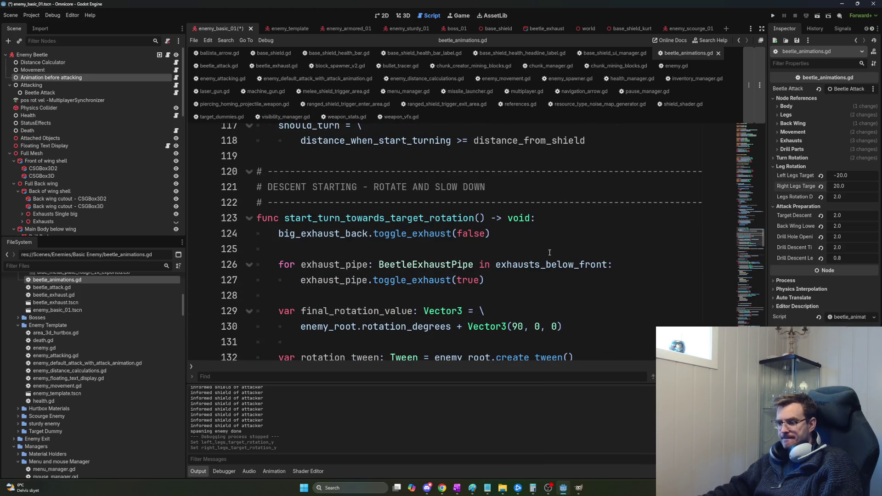
scroll(533, 266, down, 1)
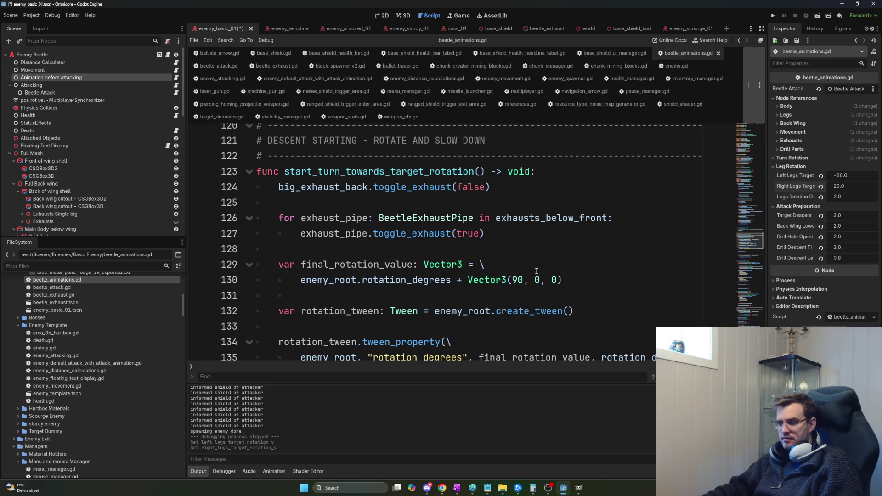
scroll(537, 271, down, 1)
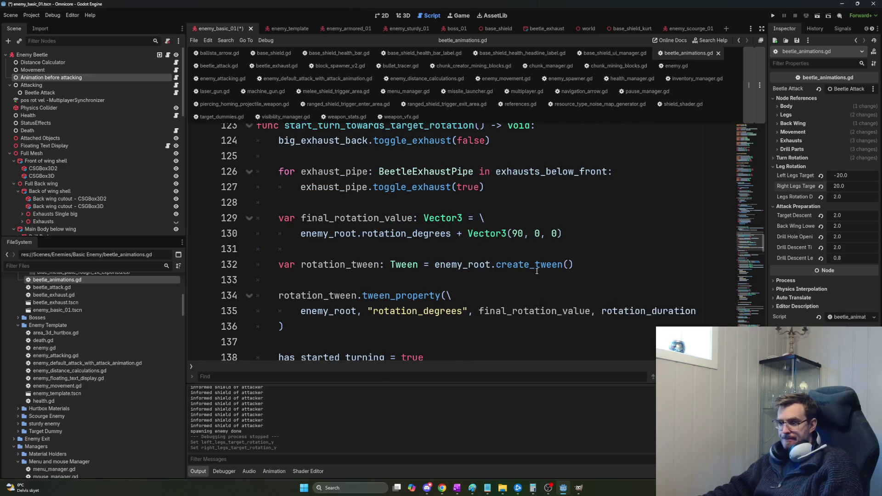
scroll(537, 271, up, 1)
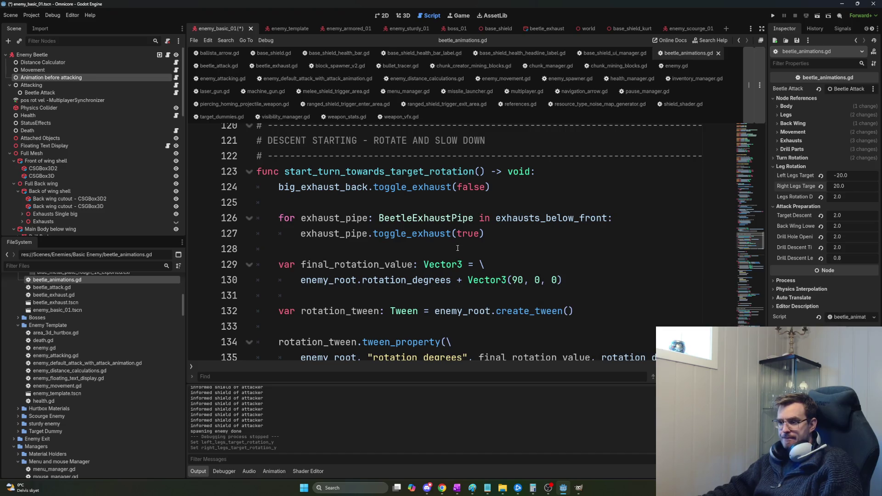
Below the turning code, start func toggle_exhaust with an exhaust_array: Array[BeetleExhaustPipe] parameter
scroll(458, 248, down, 6)
click(471, 243)
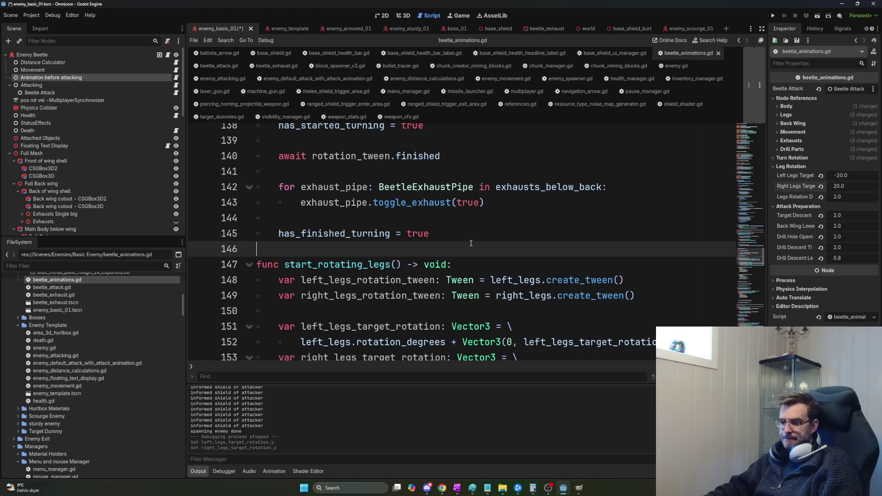
key(Return)
key(Return)
key(Up)
text(var)
key(BackSpace)
key(BackSpace)
key(BackSpace)
text(func toggle_exhaust)
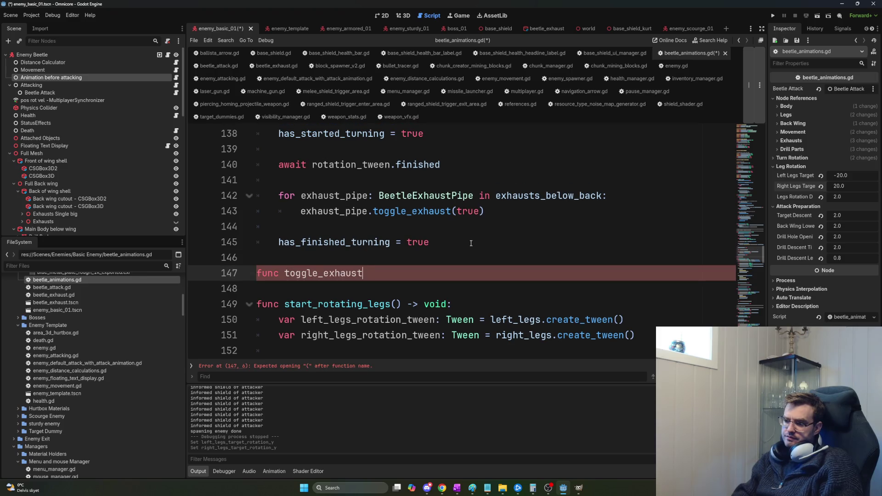
text(_)
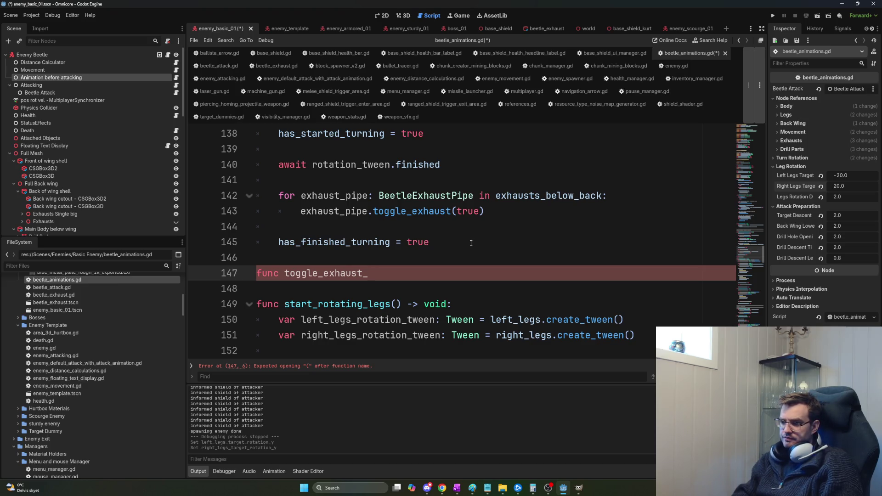
text((exhaust_)
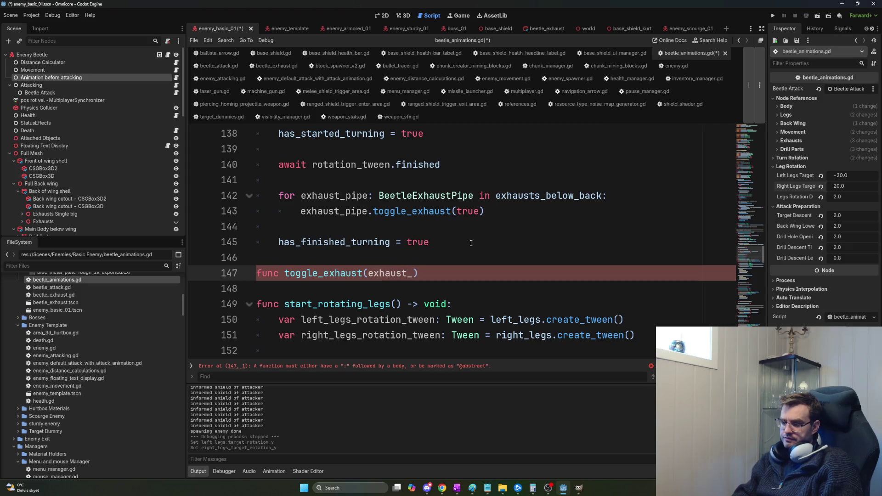
text(array: [)
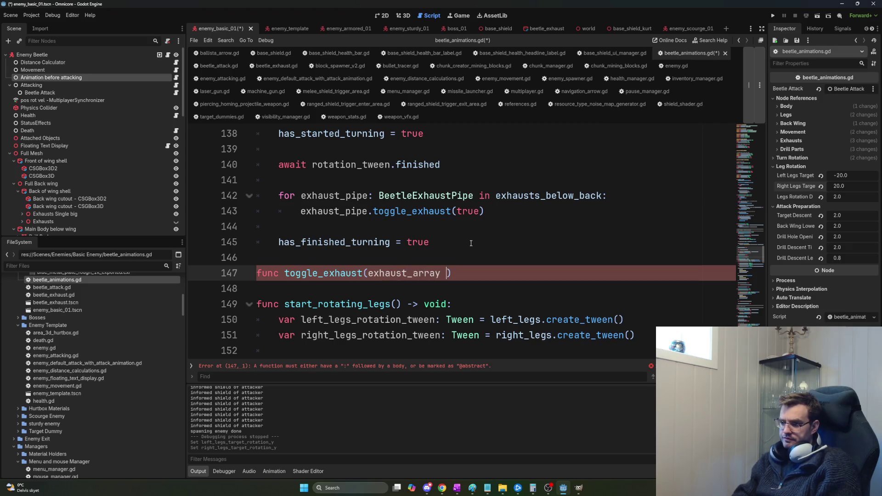
key(BackSpace)
text(Array)
text([E)
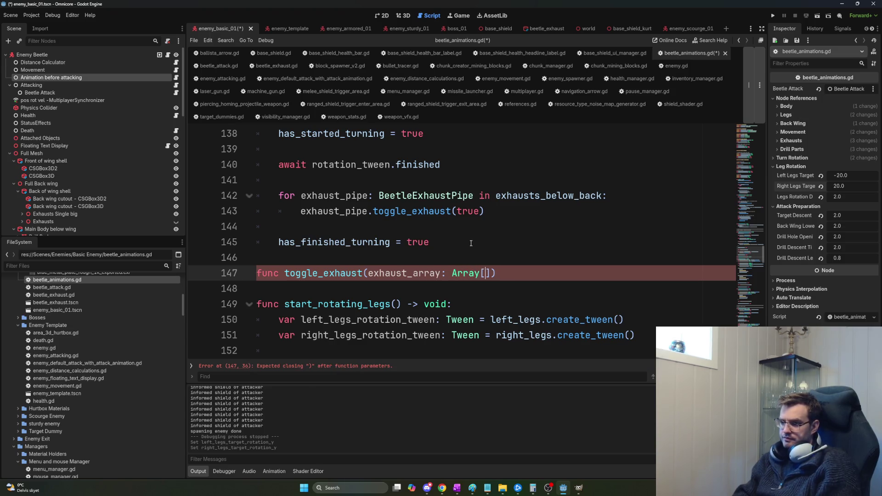
text(xhaust)
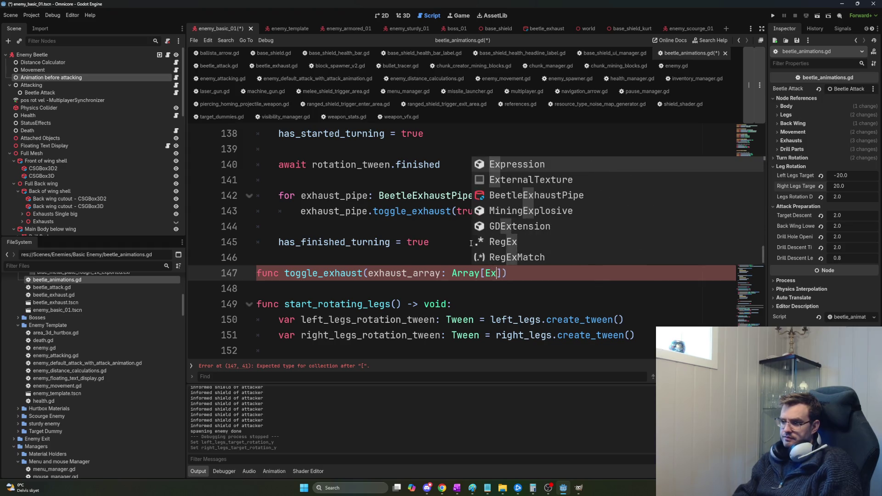
key(Return)
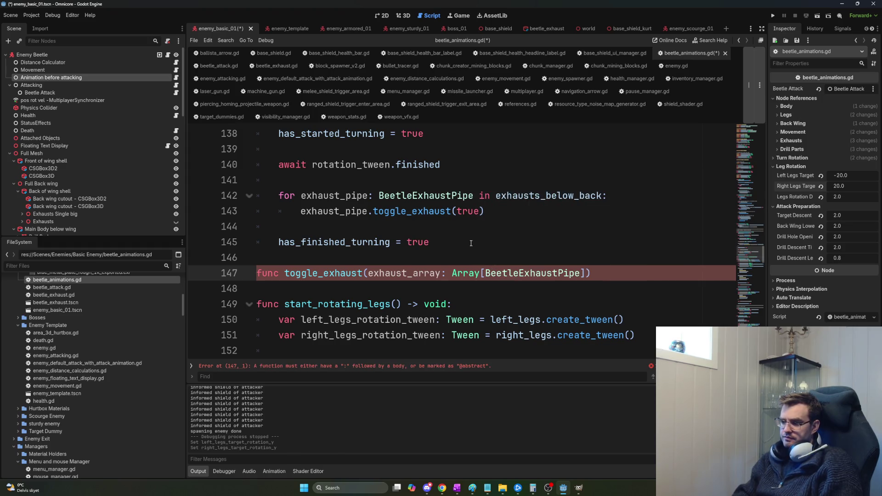
Add a should_turn_on: bool parameter and the -> void: return type
text(, )
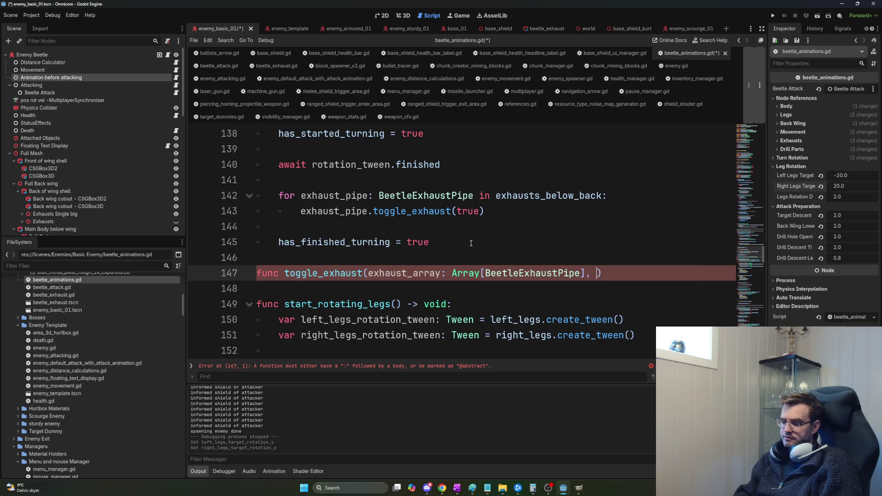
text(should_toggle)
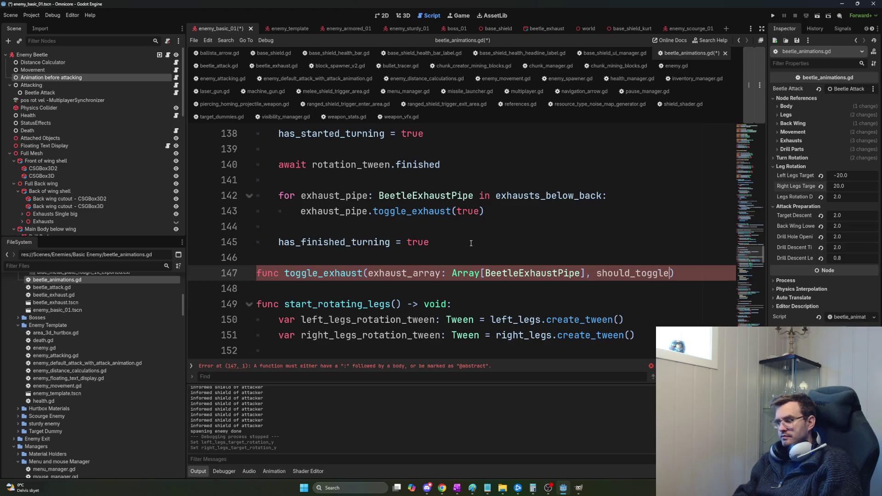
key(BackSpace)
key(BackSpace)
key(BackSpace)
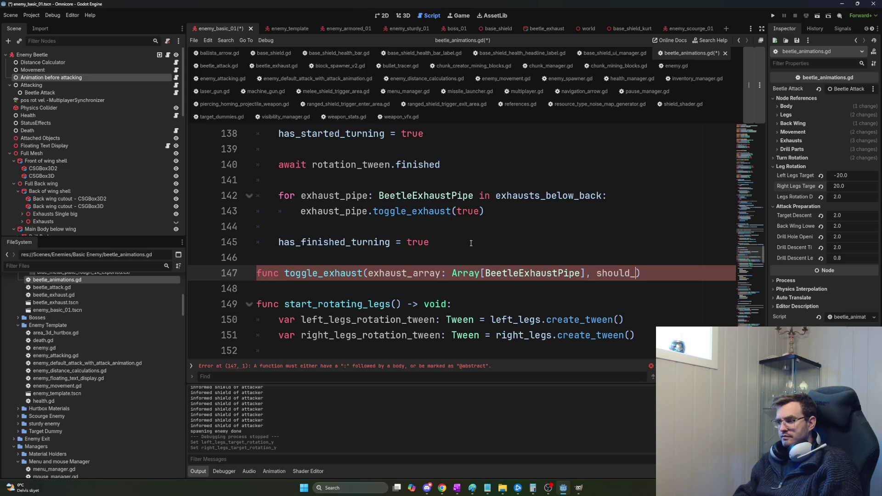
key(BackSpace)
key(BackSpace)
key(BackSpace)
text(is_)
key(BackSpace)
key(BackSpace)
key(BackSpace)
text(should_turn_on)
text(: bool)
key(End)
text(-> void:)
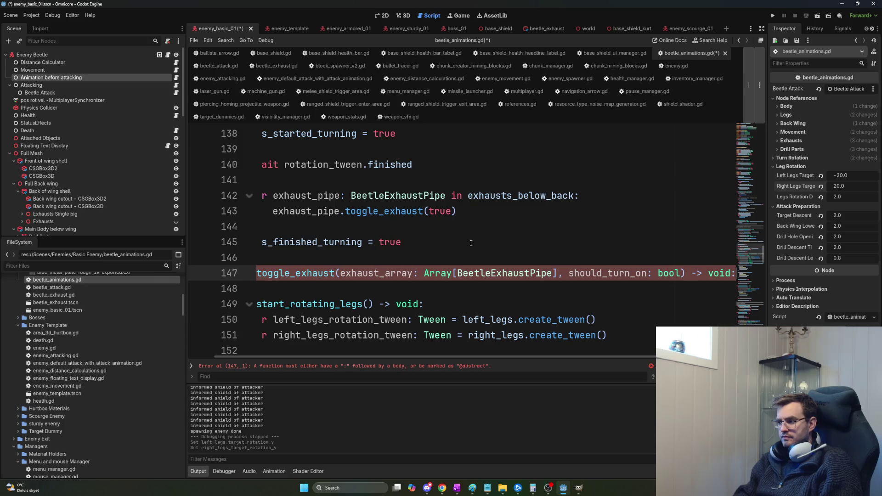
Wrap the parameters onto their own line and rename should_turn_on to should_activate
click(339, 273)
key(Return)
click(542, 289)
double_click(543, 288)
drag(586, 289, 547, 290)
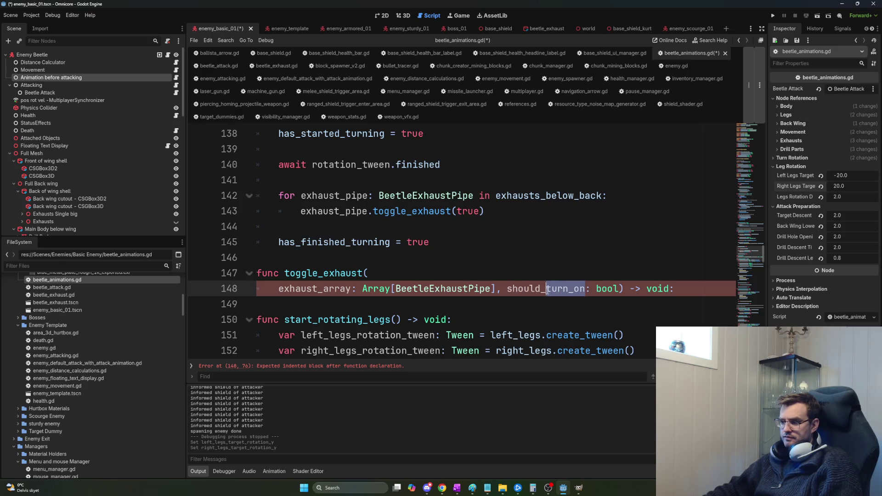
text(activate)
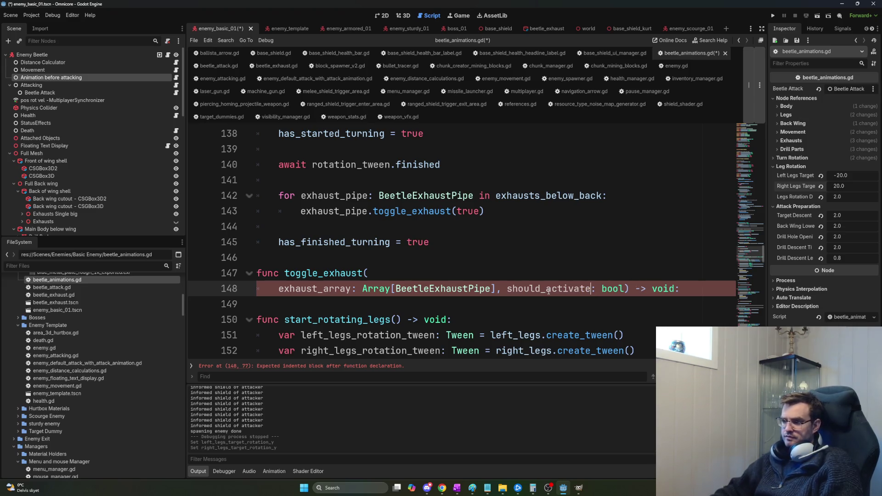
click(375, 307)
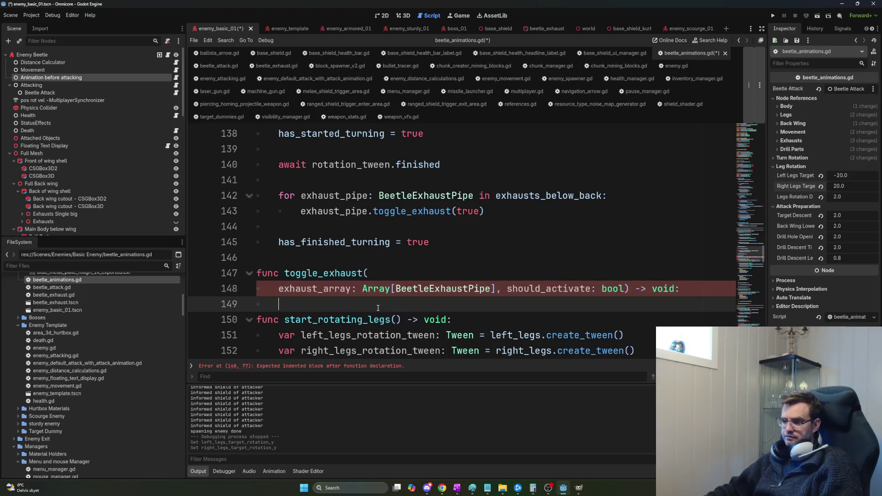
key(Up)
key(Up)
key(Up)
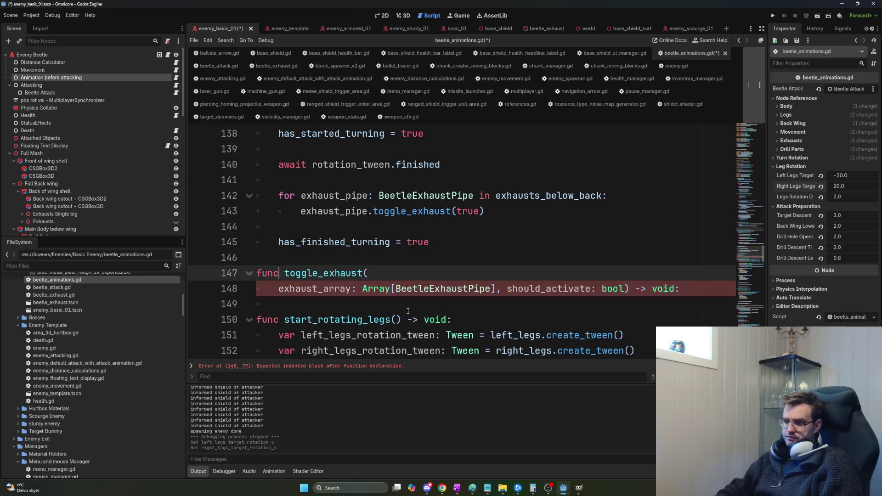
key(Return)
text(@rpc("authority", "call_local", "reliable"))
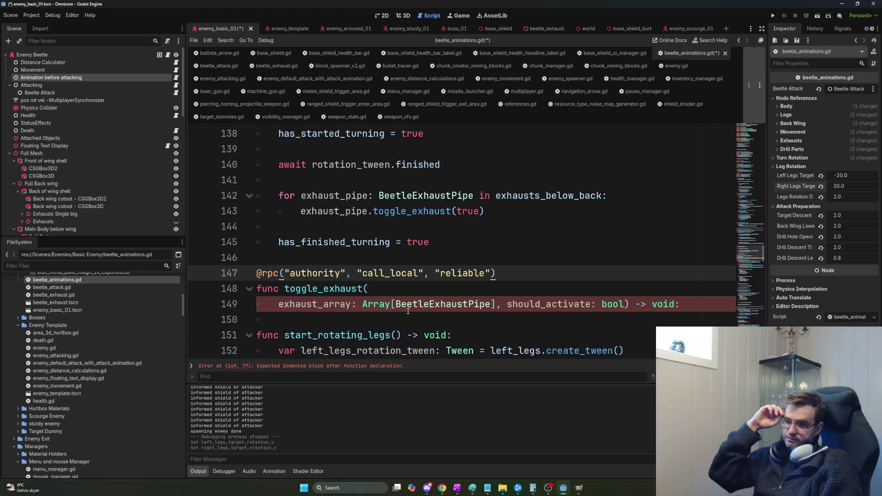
Begin a for loop over the exhaust pipe array, typed as BeetleExhaustPipe
click(382, 322)
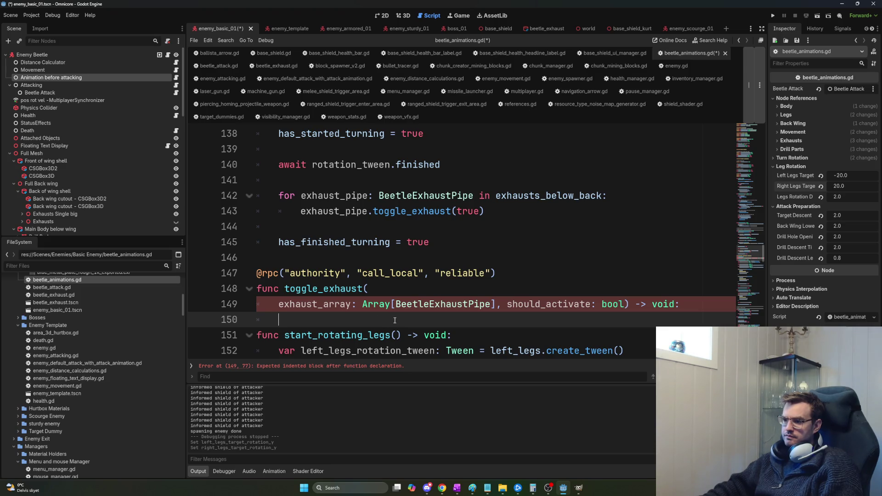
double_click(312, 305)
click(317, 322)
text(for exhaust: )
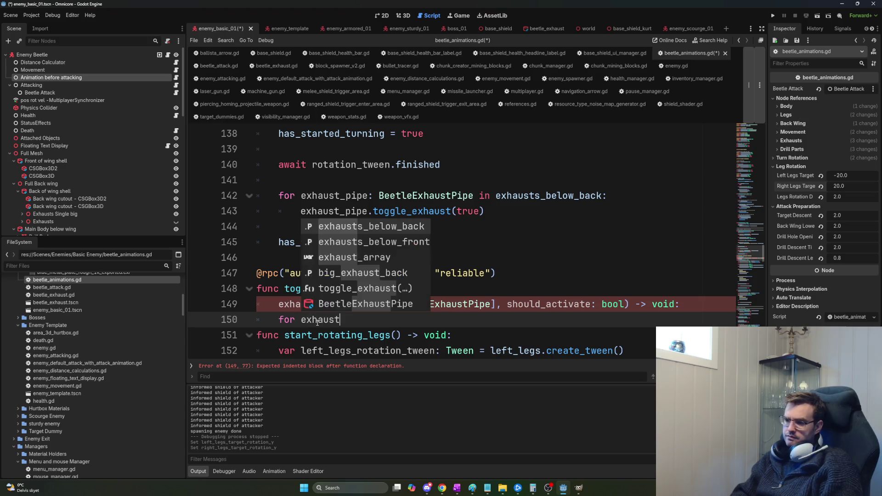
text(Beetle)
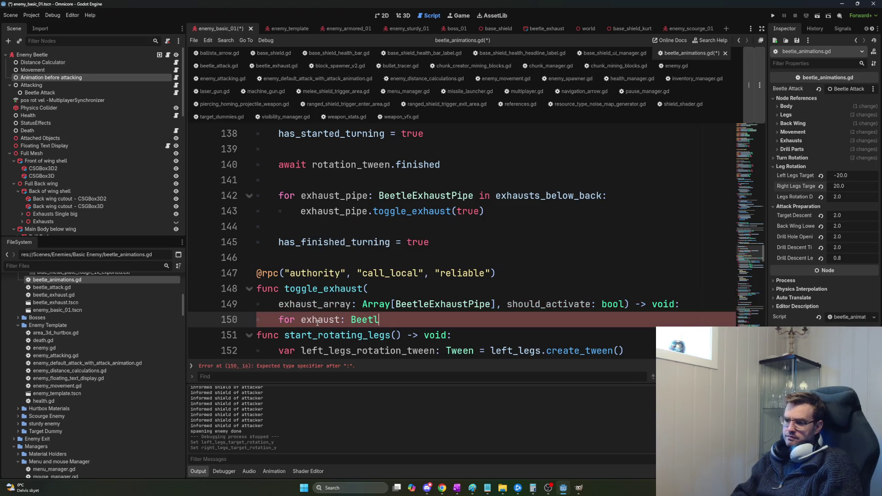
text(Exhaust)
key(Return)
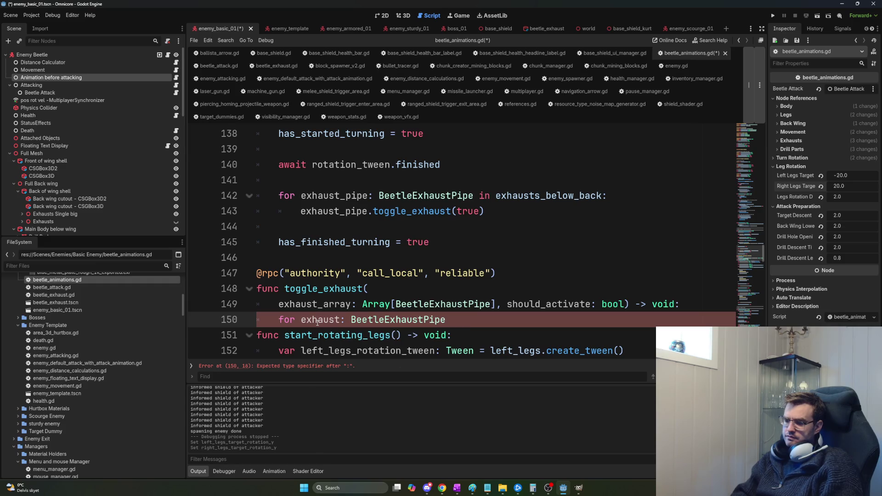
text(_pipe)
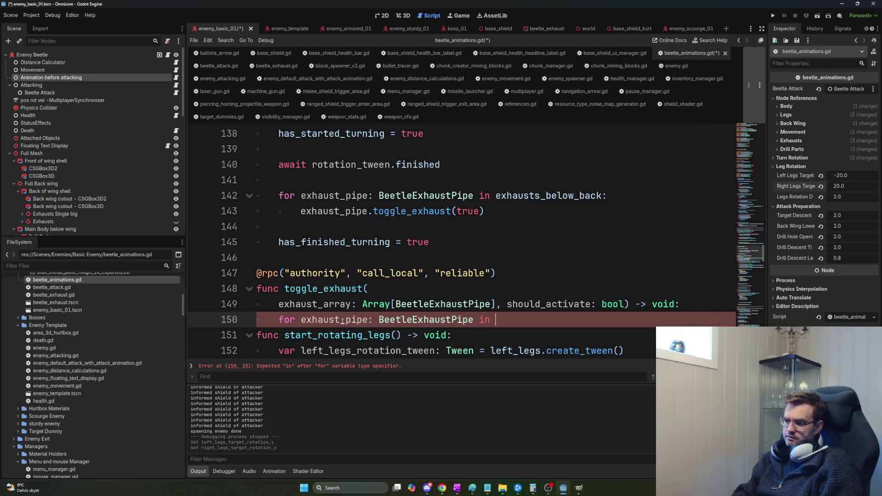
text(exhaust_array)
key(BackSpace)
key(BackSpace)
key(BackSpace)
text(pipe_array:)
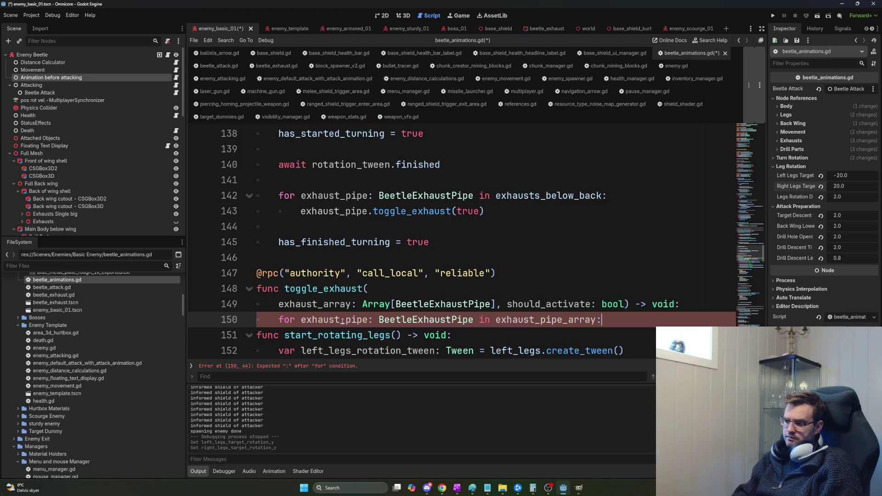
key(Return)
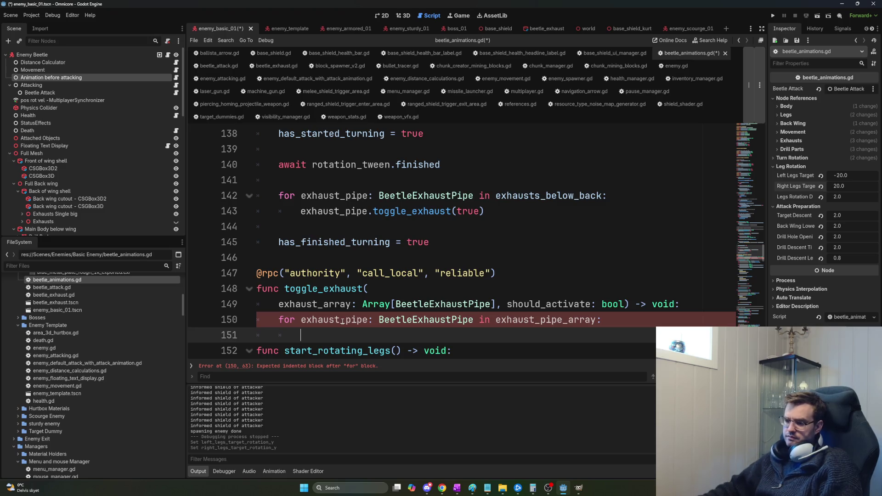
Rename the array parameter to exhaust_pipe_array
click(324, 305)
text(pipe_)
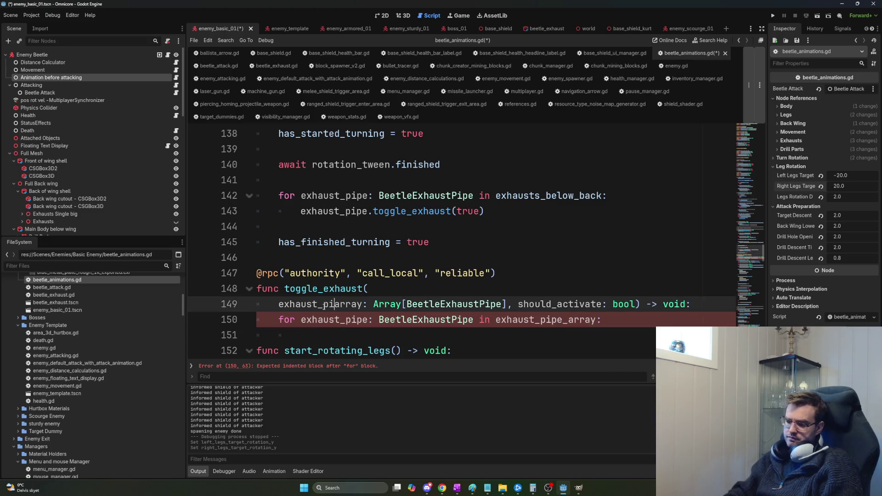
double_click(324, 305)
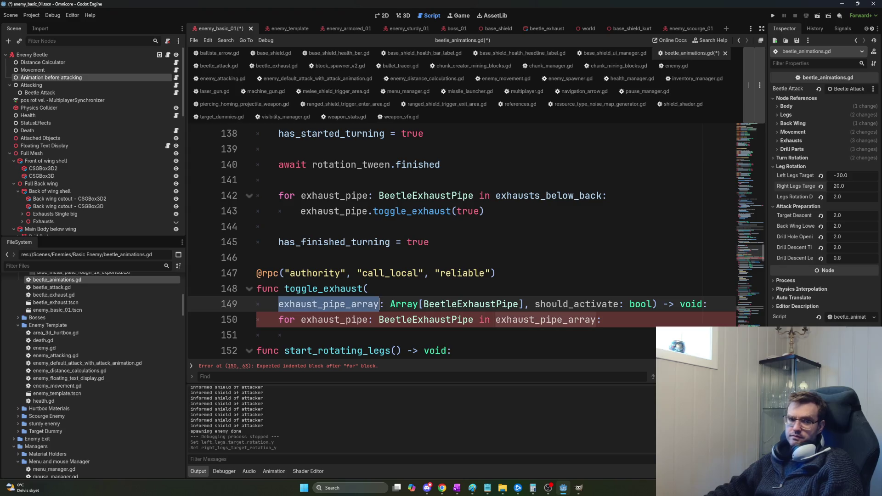
click(425, 339)
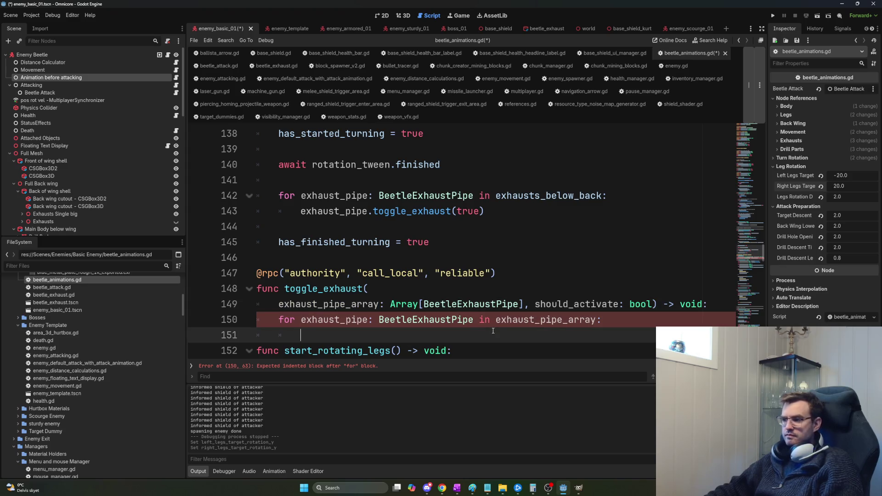
Put each parameter and the closing parenthesis on separate lines
click(393, 291)
click(536, 305)
key(Return)
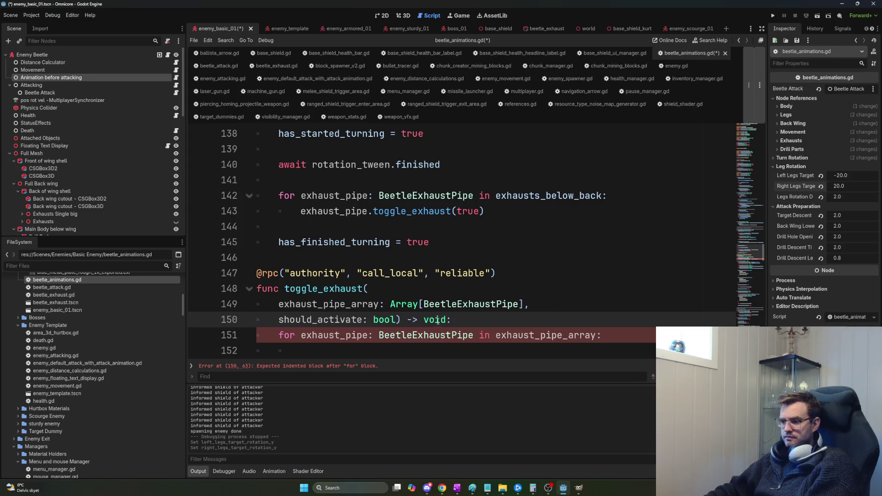
click(397, 319)
key(Return)
click(445, 327)
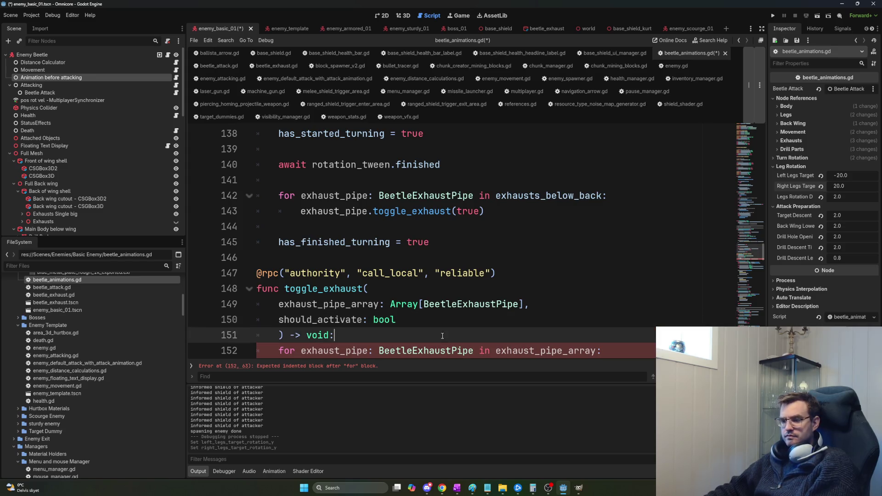
key(Return)
click(480, 339)
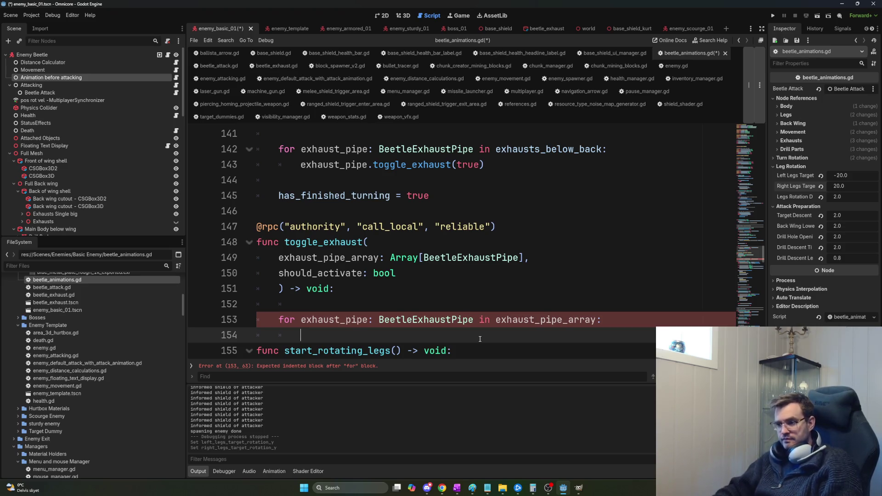
scroll(487, 313, down, 2)
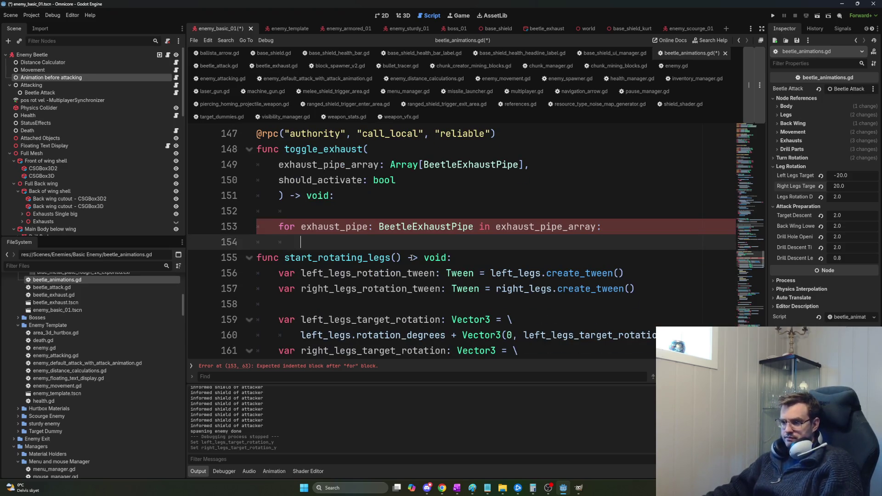
Inside the loop, call exhaust_pipe.toggle_exhaust(should_activate)
scroll(440, 265, up, 1)
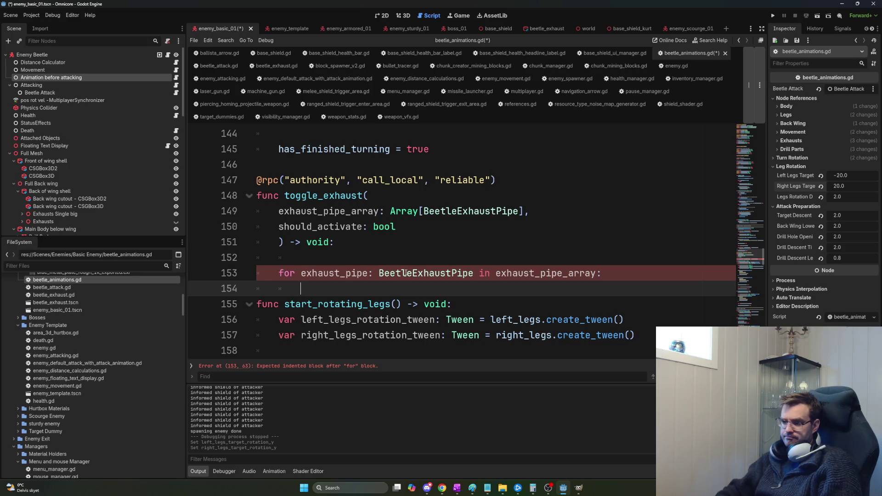
text(exhaust_pipe.)
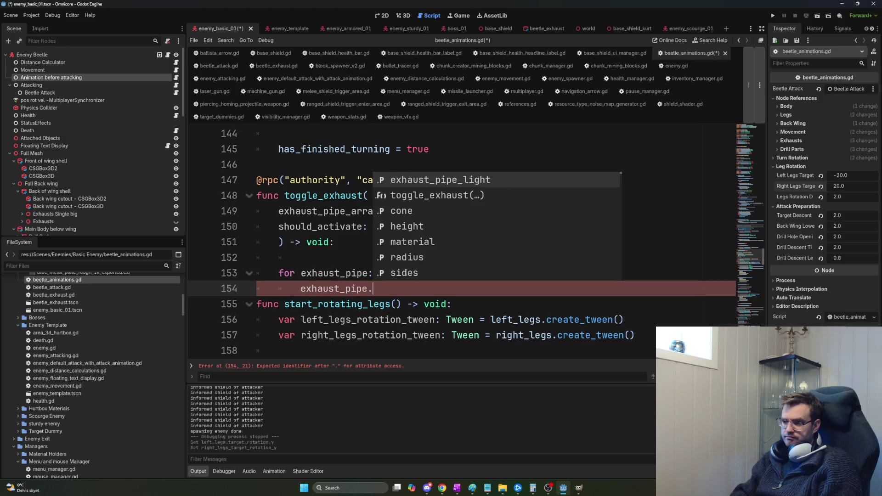
key(Down)
key(Return)
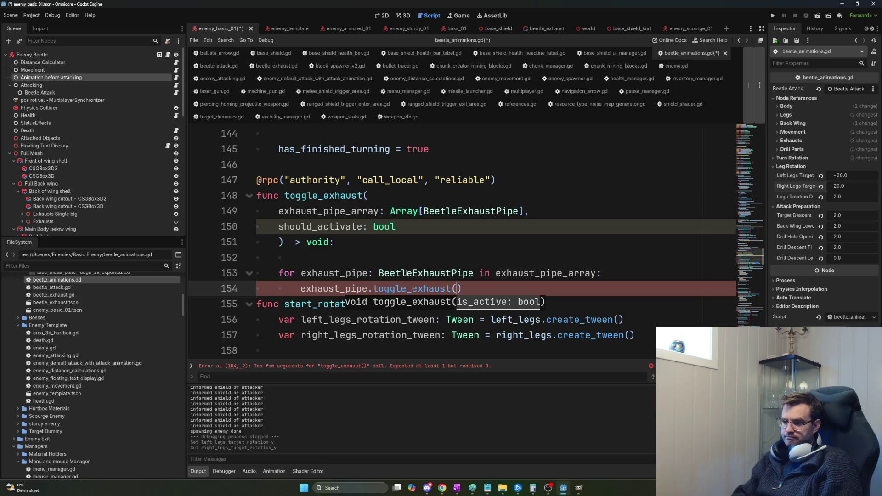
text(true)
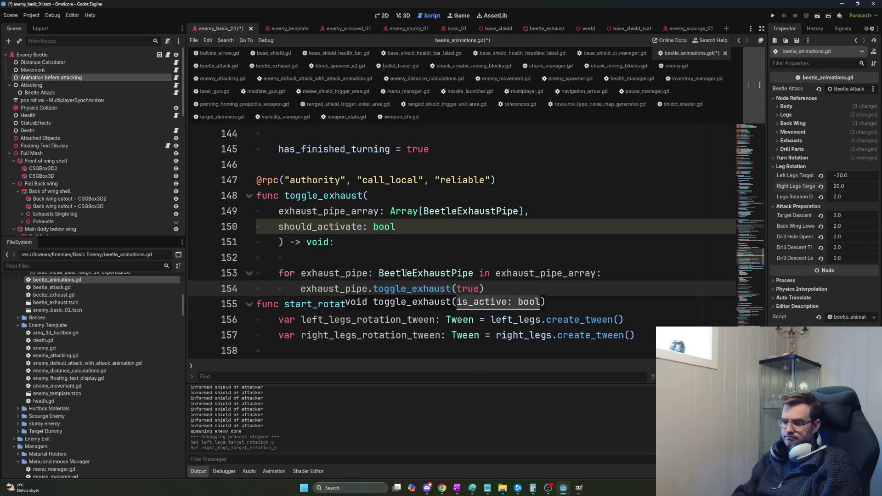
key(BackSpace)
key(BackSpace)
key(BackSpace)
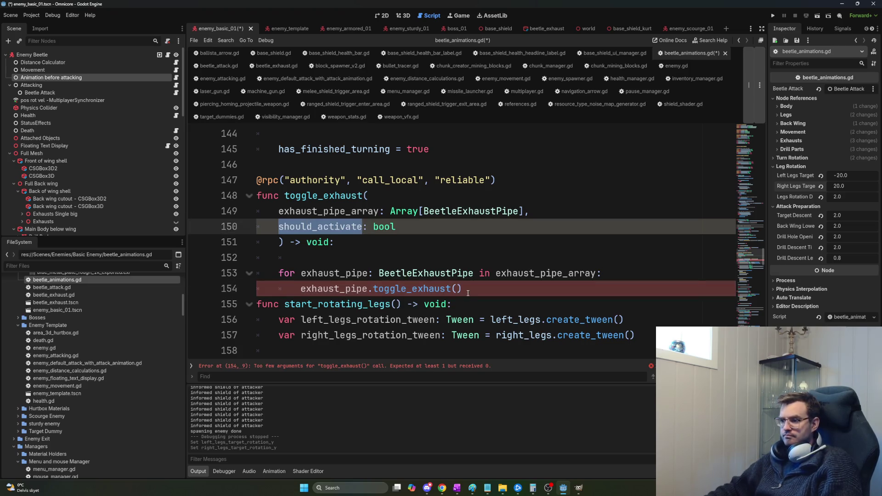
text(should_activate)
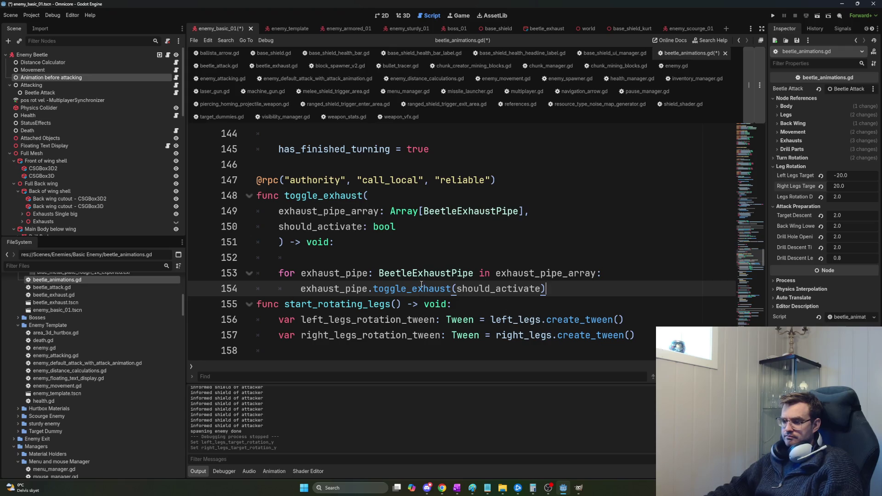
mouse_move(421, 284)
double_click(321, 226)
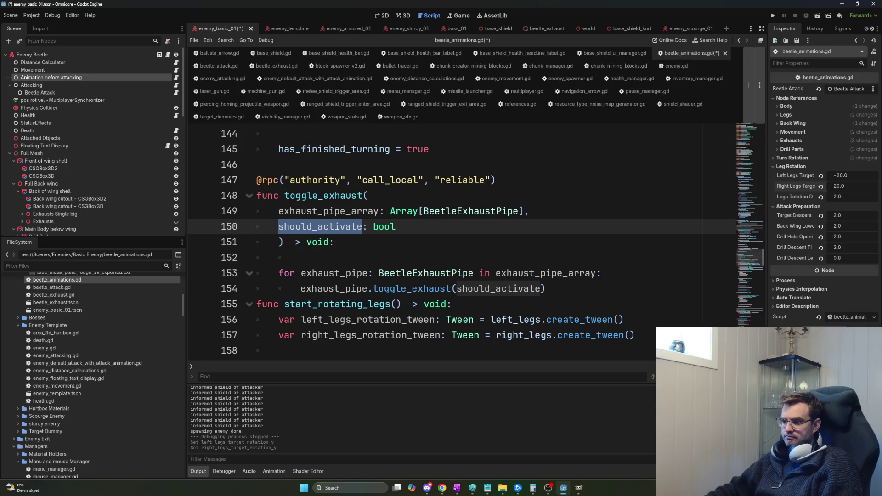
Add a blank line after the loop and save beetle_animations.gd
click(587, 289)
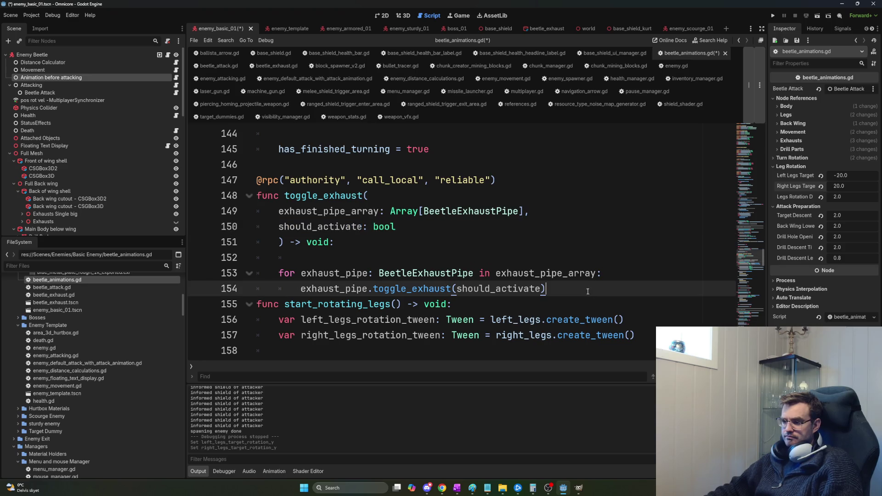
key(Return)
key(ctrl+s)
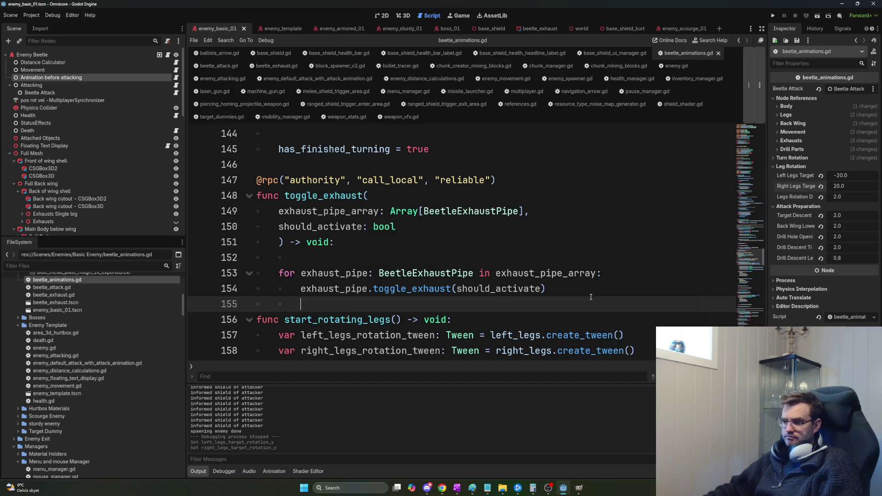
double_click(318, 198)
scroll(453, 271, up, 8)
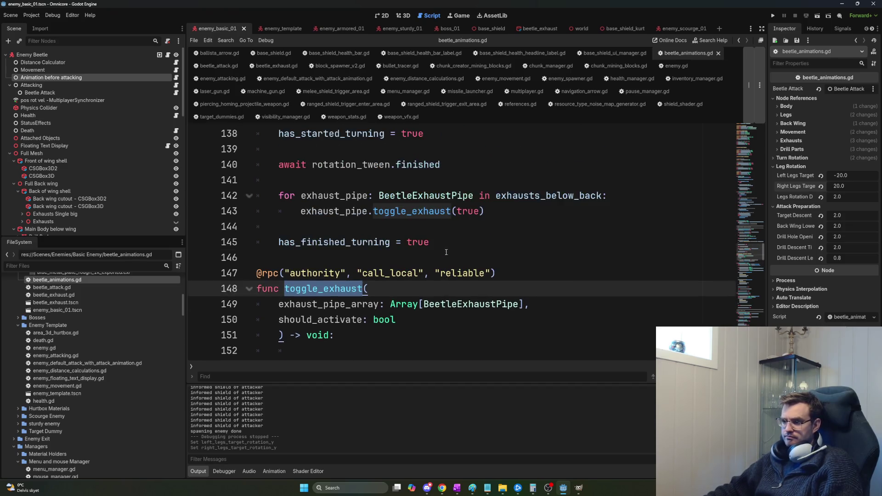
Replace the front-exhaust for-loop with a toggle_exhaust(exhausts_below_front, true) call
click(318, 215)
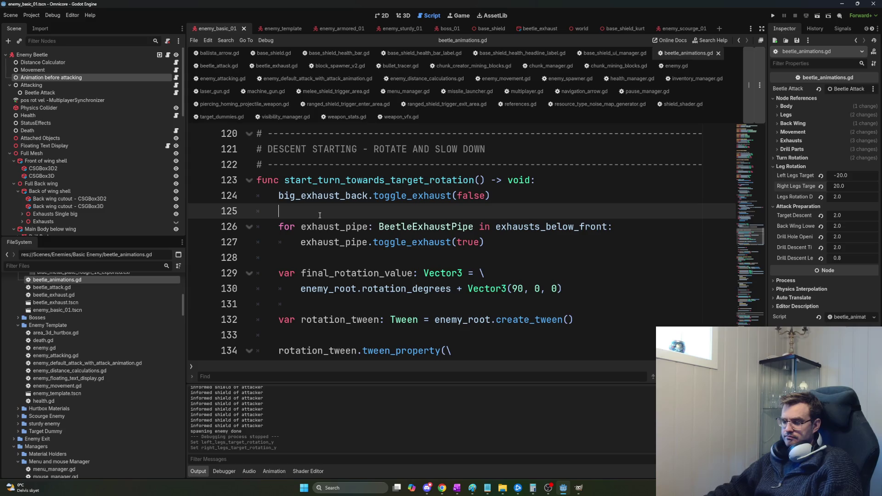
key(Return)
text(toggle_exhaust)
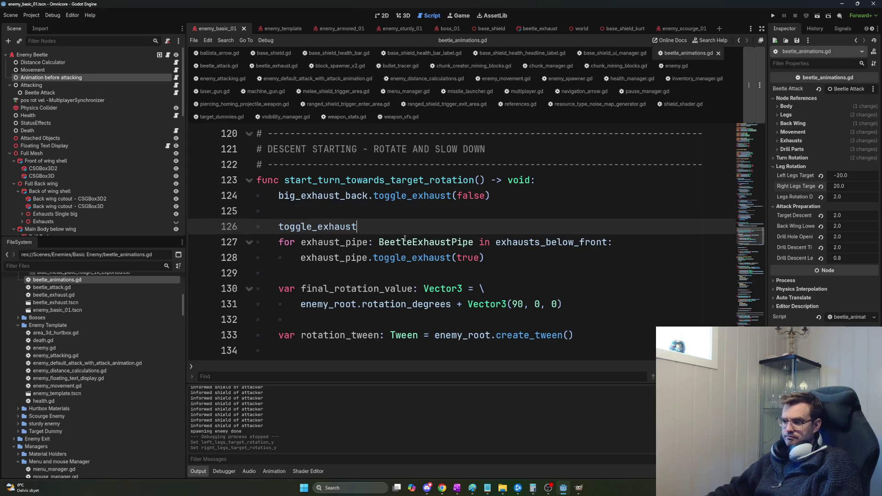
text(()
click(317, 257)
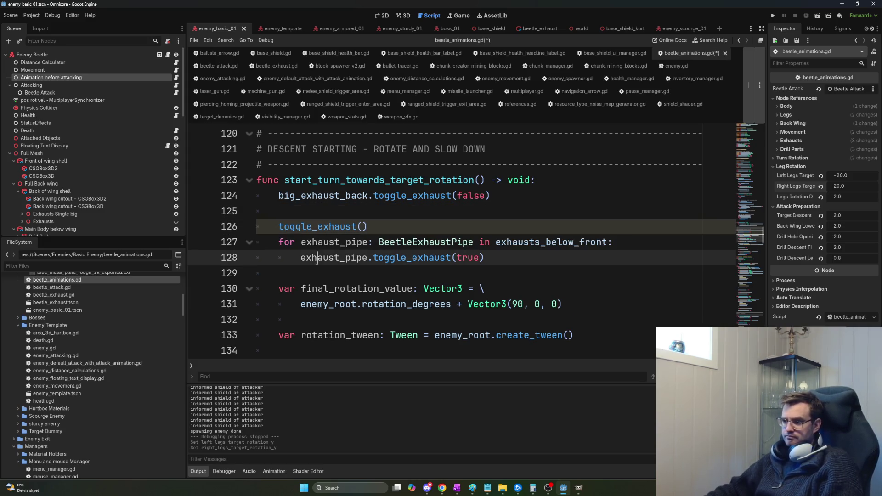
double_click(317, 258)
key(ctrl+c)
click(360, 226)
key(ctrl+v)
key(ctrl+z)
key(ctrl+z)
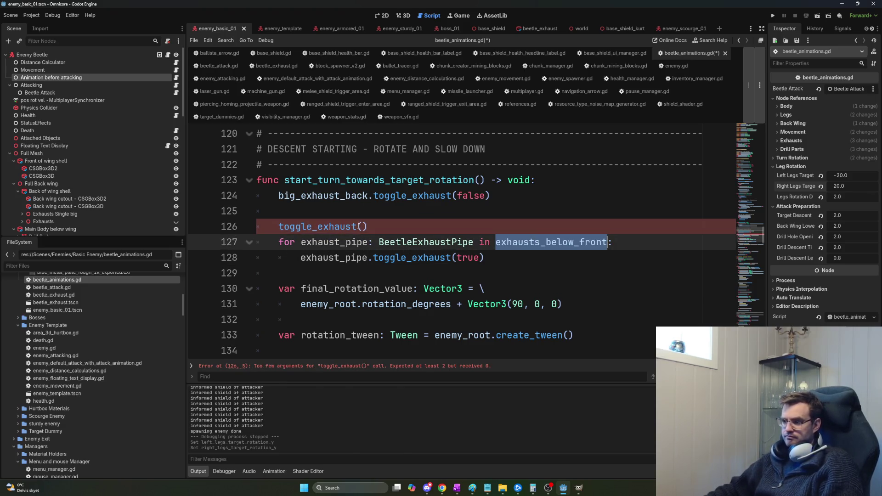
key(ctrl+c)
click(360, 227)
key(ctrl+v)
text(true)
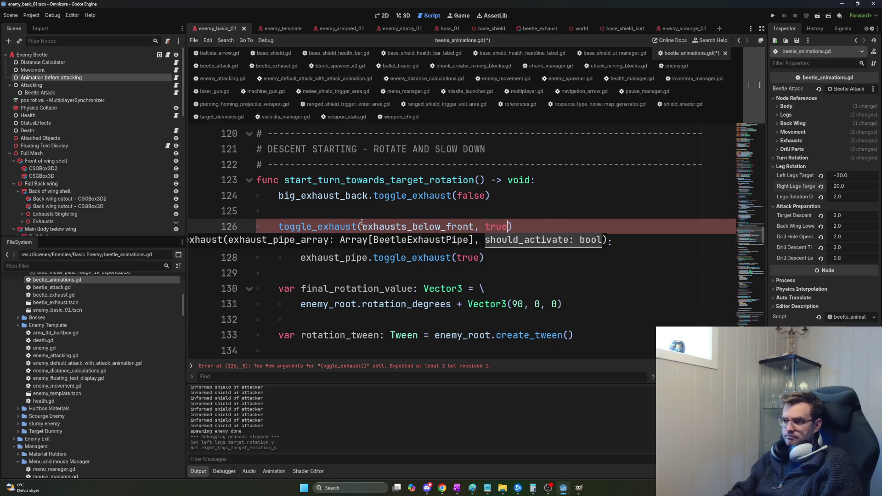
mouse_move(487, 258)
mouse_down()
mouse_move(278, 231)
mouse_move(513, 227)
mouse_up()
key(BackSpace)
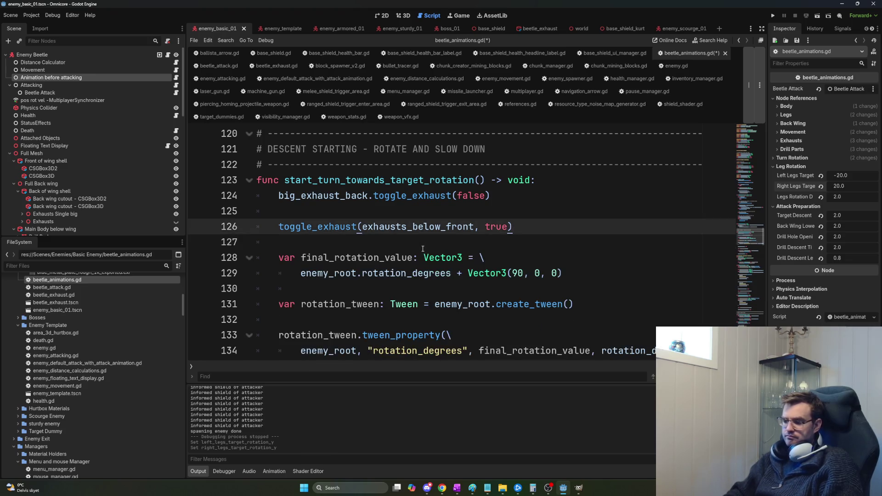
Turn that call into rpc("toggle_exhaust", exhausts_below_front, true)
key(Home)
text(rpc(")
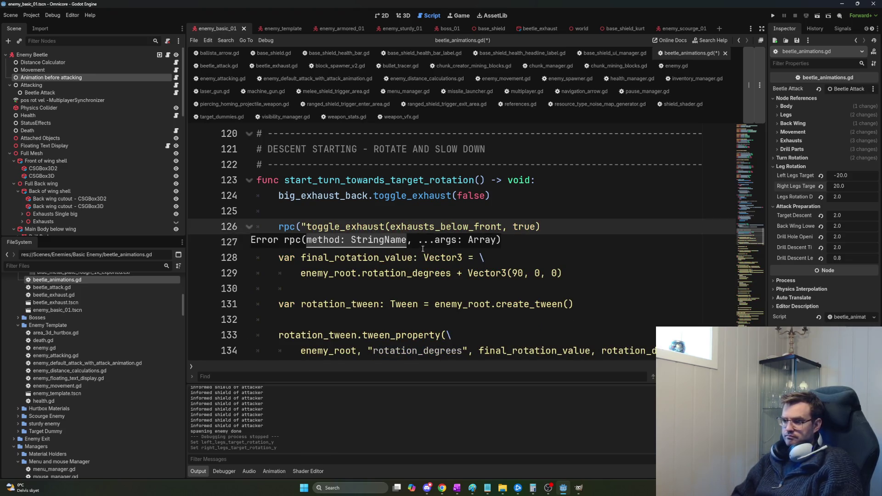
text(")
key(Delete)
text(,)
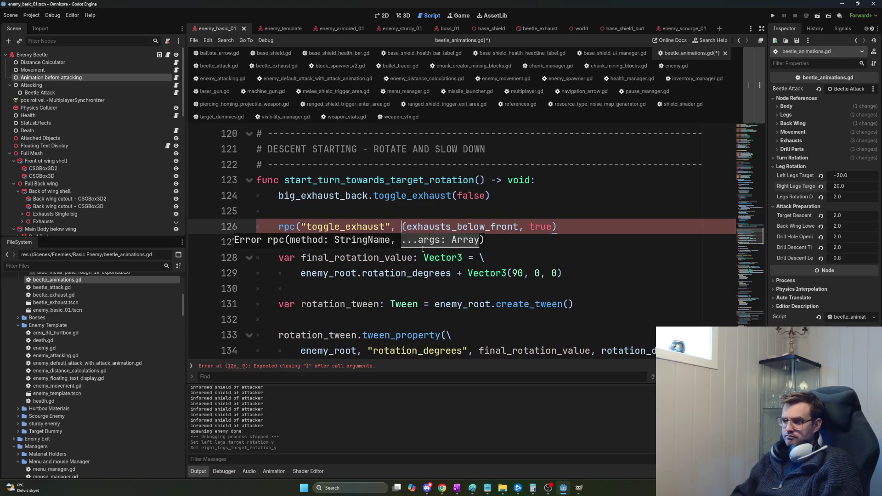
Replace the back-exhaust loop with rpc("toggle_exhaust", exhausts_below_back, true) and save
drag(552, 227, 270, 230)
scroll(322, 253, down, 4)
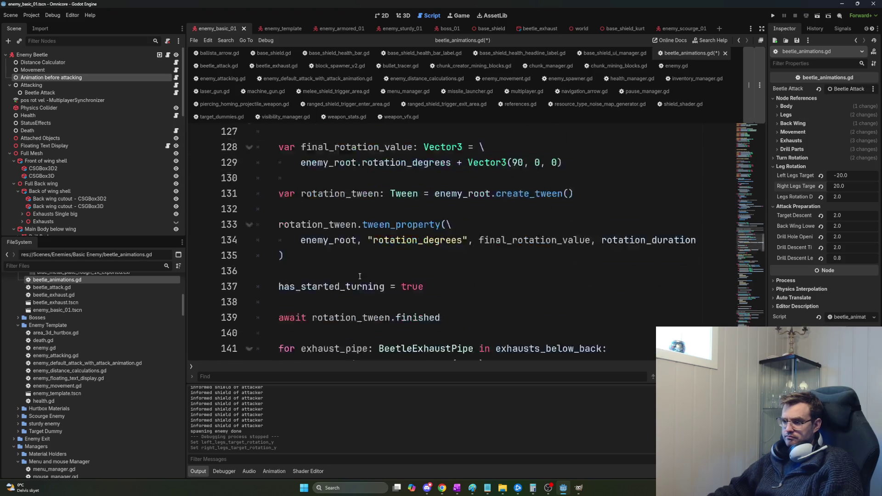
click(373, 263)
key(ctrl+v)
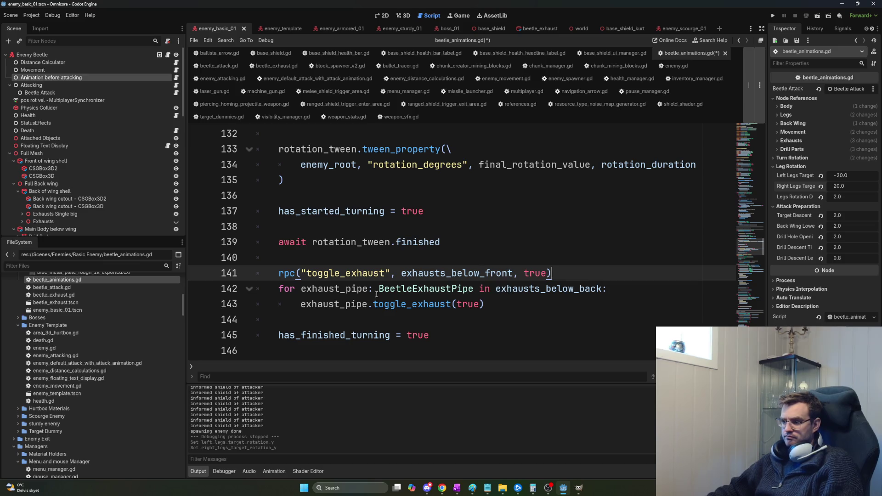
double_click(540, 288)
key(ctrl+c)
double_click(457, 273)
key(ctrl+v)
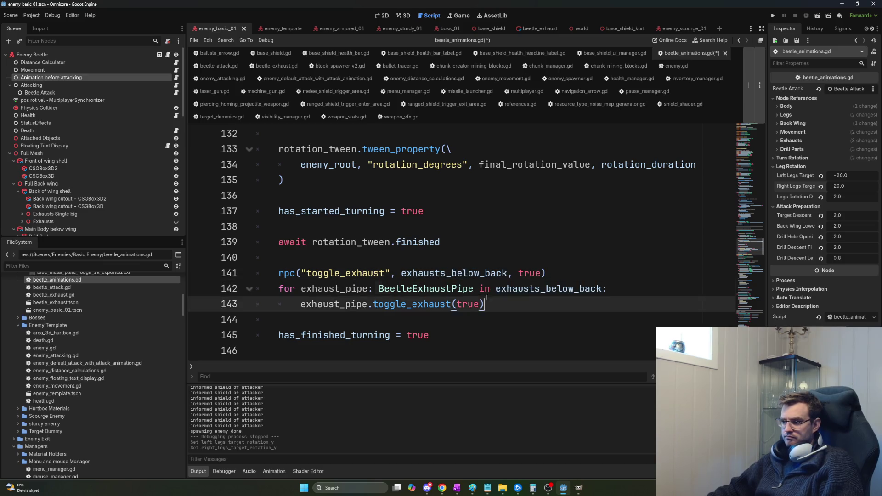
drag(485, 305, 278, 287)
key(BackSpace)
key(BackSpace)
click(449, 305)
key(ctrl+s)
Move the toggle_exhaust function to the end of the file
scroll(490, 288, down, 3)
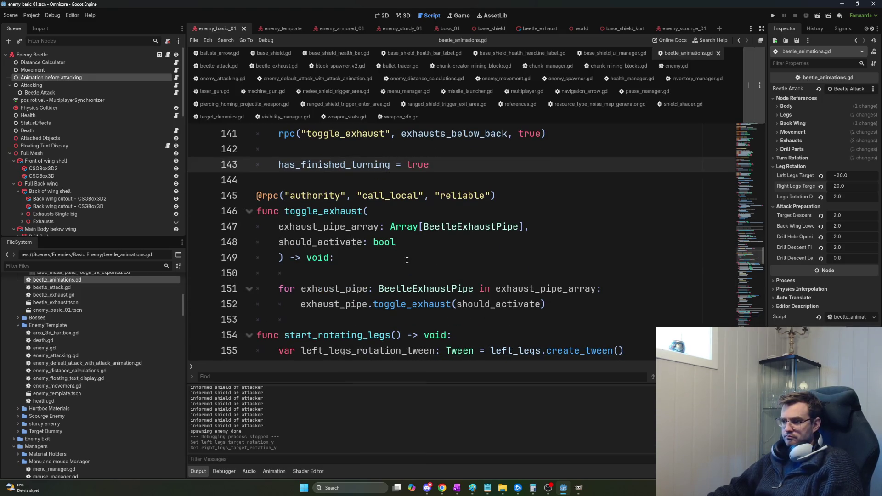
drag(257, 321, 249, 196)
key(BackSpace)
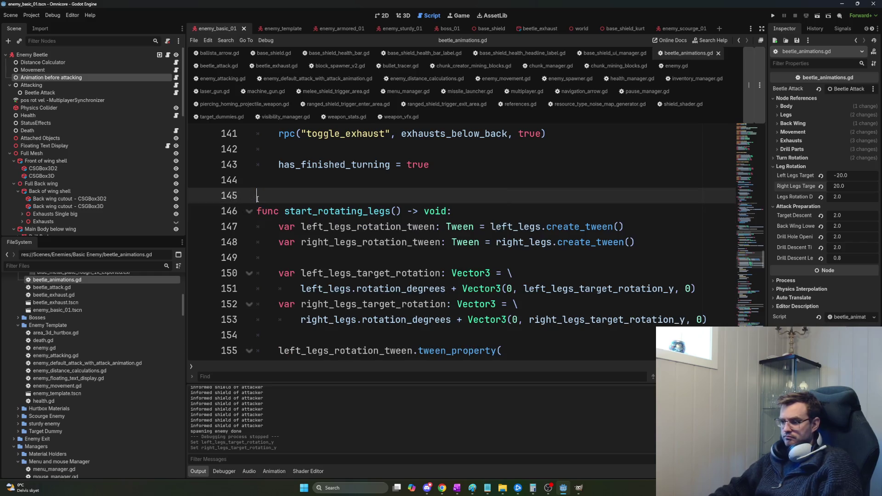
key(ctrl+End)
key(ctrl+z)
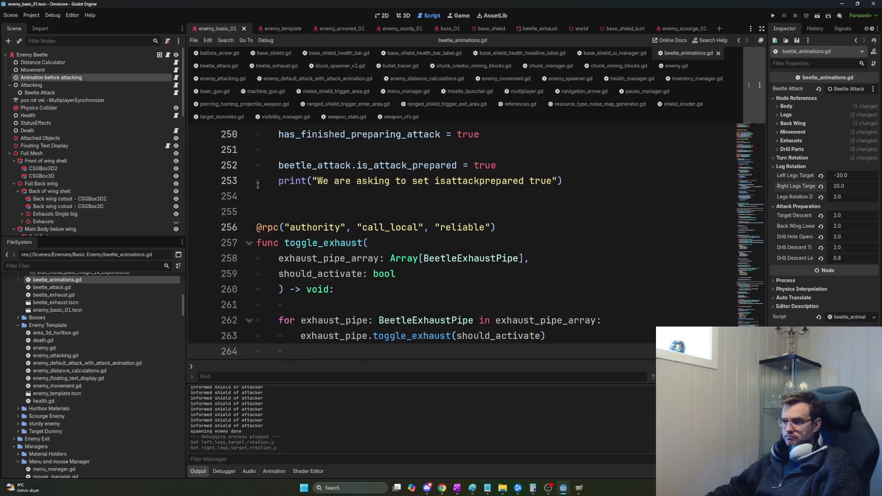
scroll(424, 215, up, 4)
scroll(424, 215, up, 12)
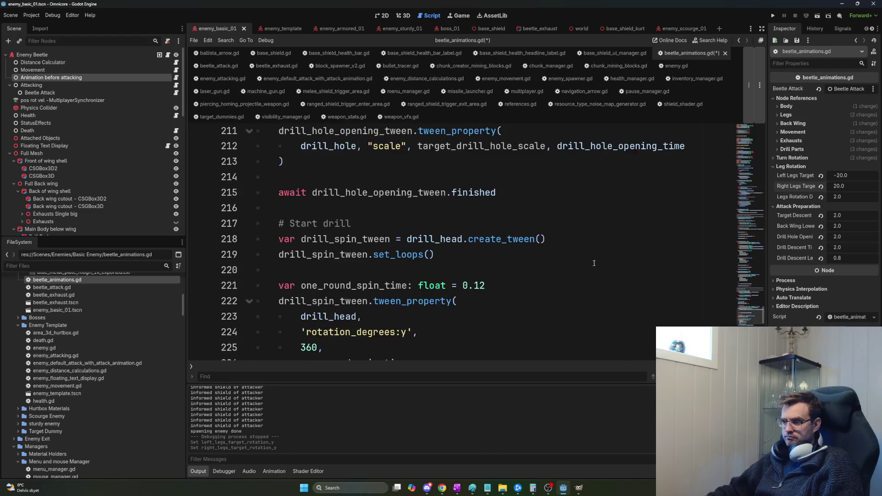
scroll(650, 270, up, 8)
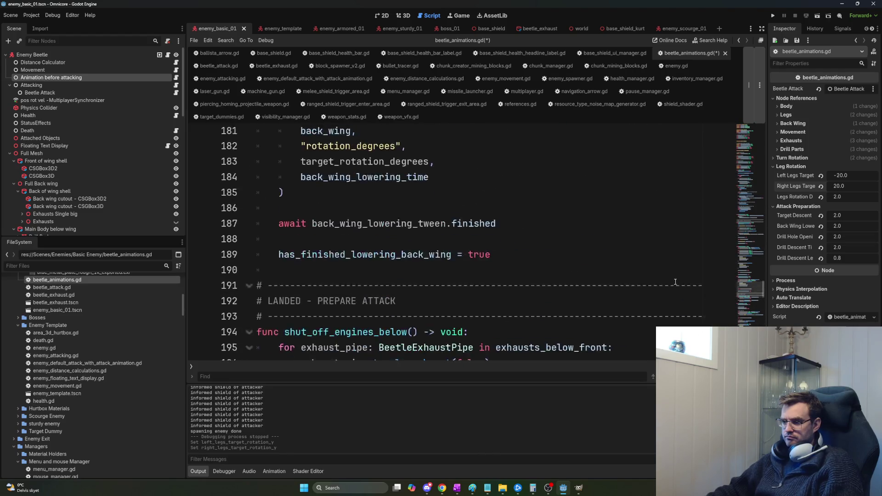
scroll(674, 281, up, 11)
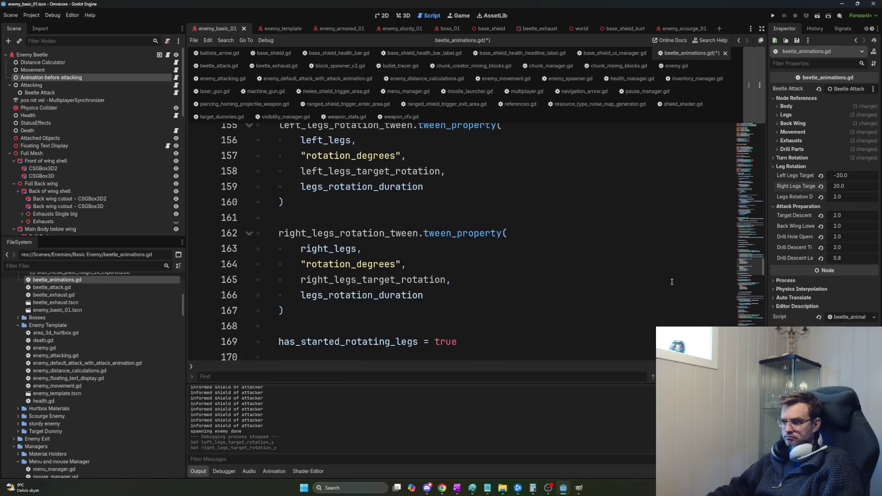
scroll(671, 281, up, 15)
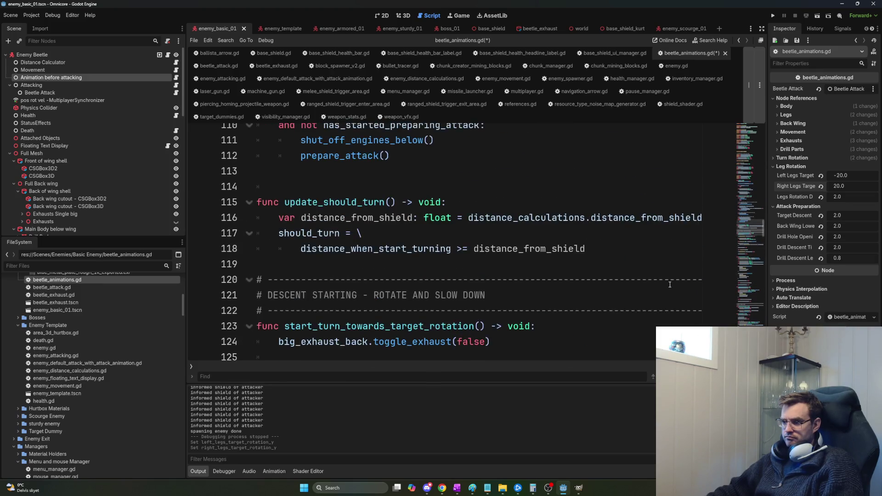
scroll(670, 285, up, 11)
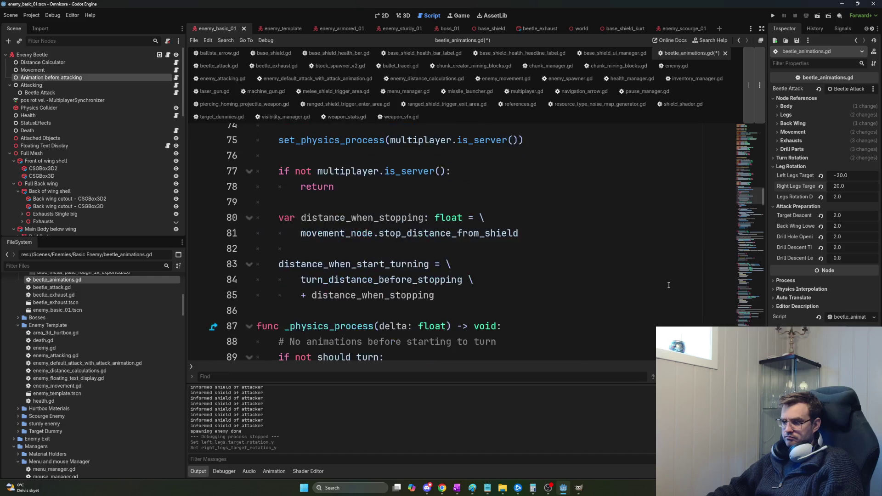
scroll(669, 286, down, 7)
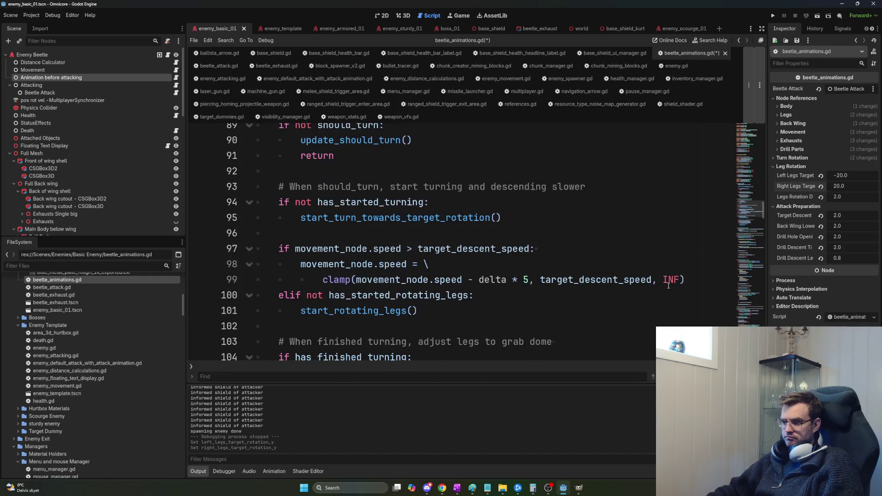
scroll(669, 286, down, 2)
scroll(668, 286, up, 2)
scroll(667, 286, down, 6)
scroll(667, 286, down, 2)
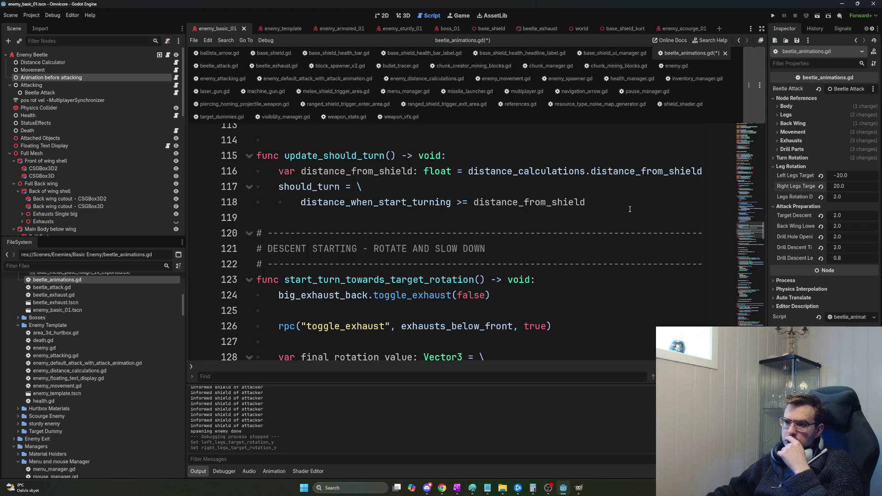
scroll(603, 225, up, 3)
scroll(602, 224, up, 7)
scroll(603, 224, down, 11)
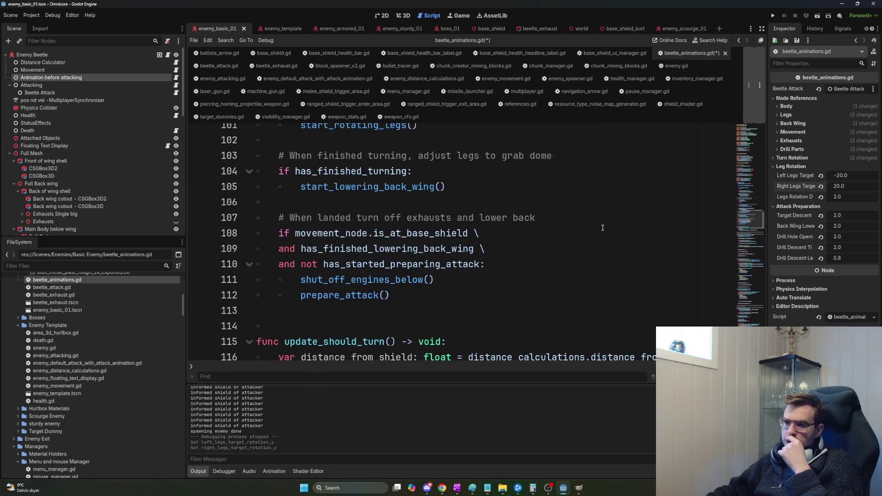
scroll(605, 227, down, 3)
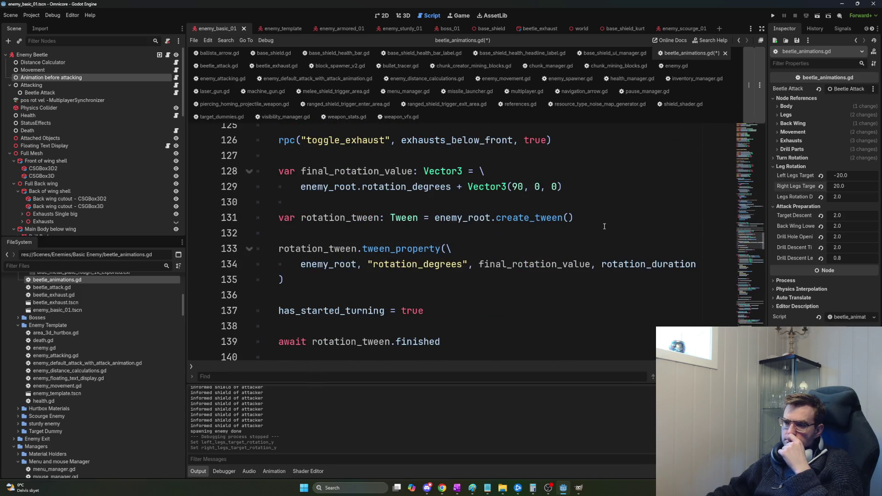
scroll(604, 226, down, 5)
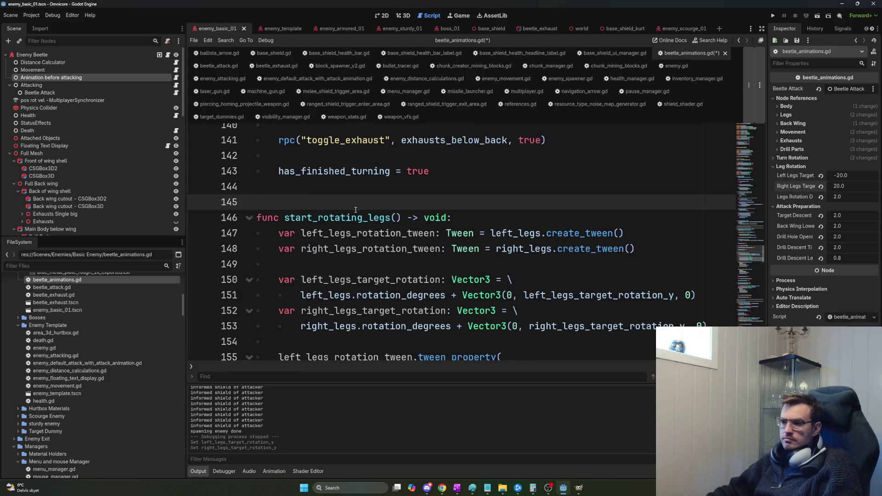
scroll(428, 230, down, 3)
scroll(433, 233, down, 6)
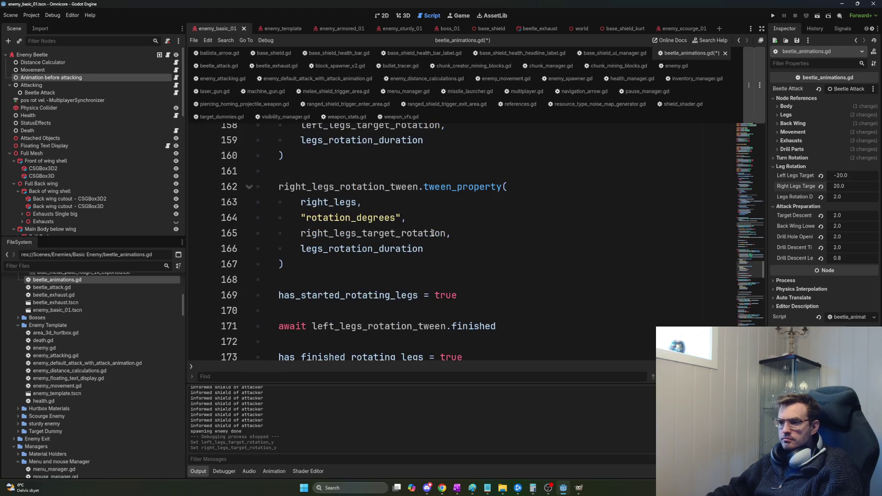
scroll(433, 233, up, 8)
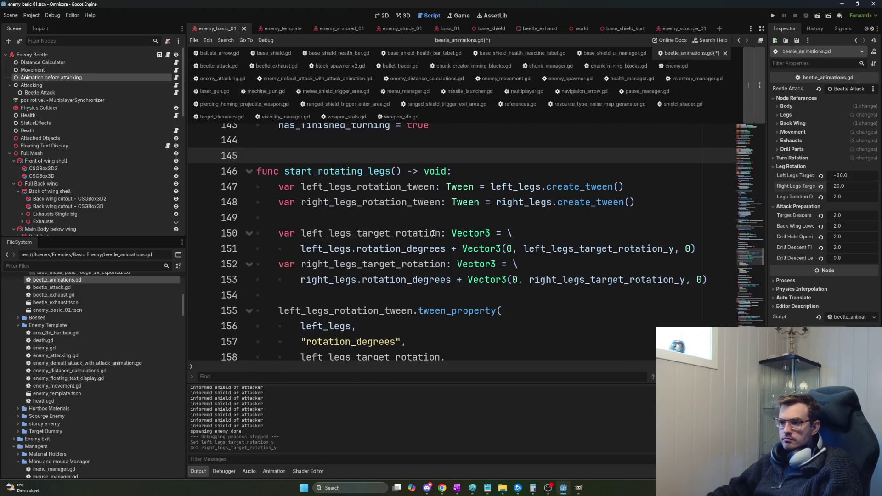
Turn line 105's start_lowering_back_wing call into rpc("start_lowering_back_wing"), mirroring the legs rpc call
key(Return)
text(rpc)
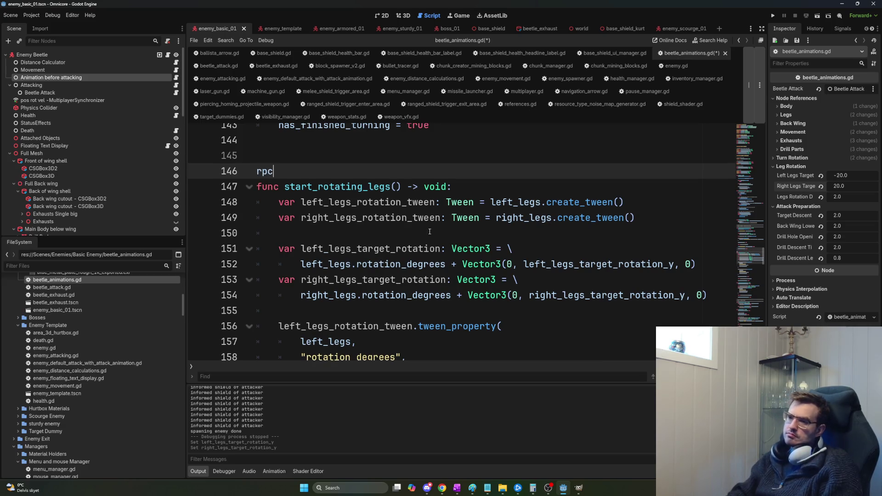
key(BackSpace)
key(BackSpace)
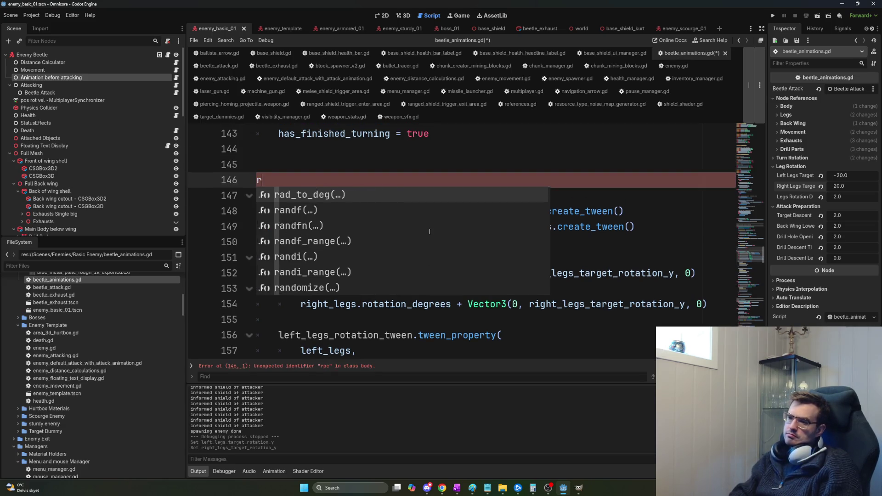
key(ctrl+z)
key(ctrl+z)
key(ctrl+z)
drag(445, 226, 302, 233)
key(ctrl+c)
click(300, 289)
key(ctrl+v)
double_click(496, 289)
key(Delete)
double_click(386, 288)
key(ctrl+v)
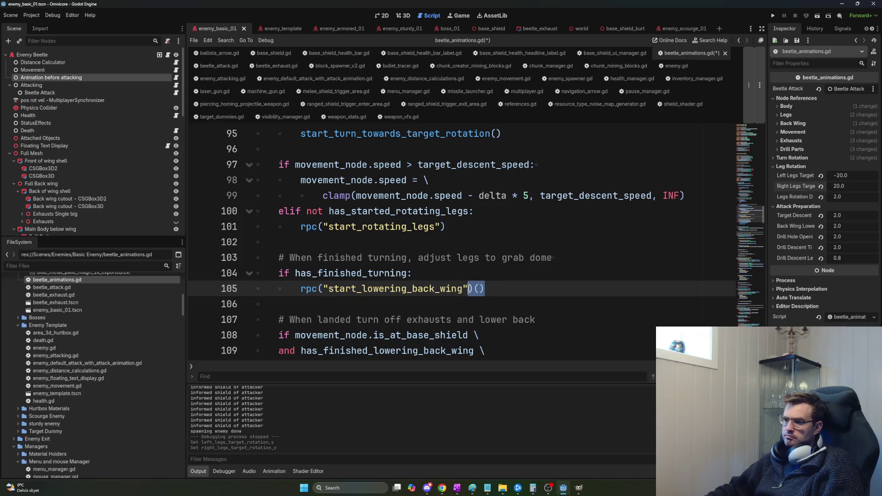
ctrl+click(405, 288)
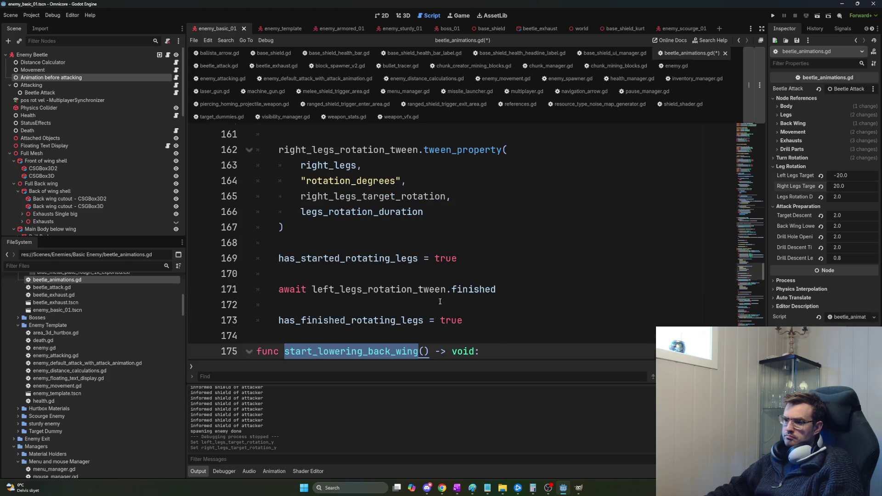
scroll(418, 261, down, 3)
click(330, 202)
key(Return)
text(rpc)
key(Tab)
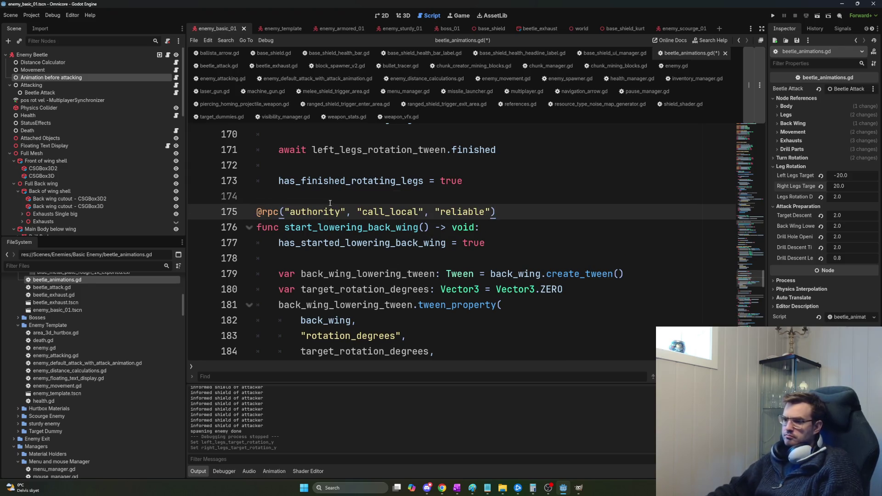
scroll(405, 261, down, 2)
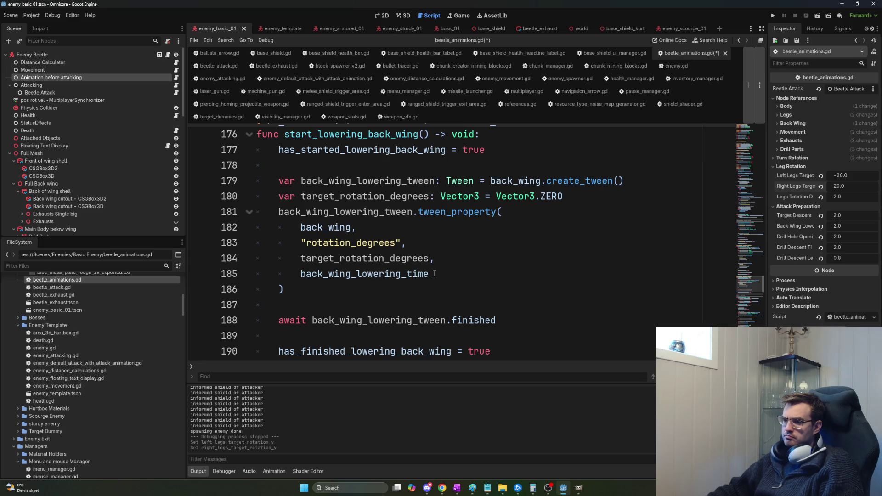
scroll(427, 273, up, 2)
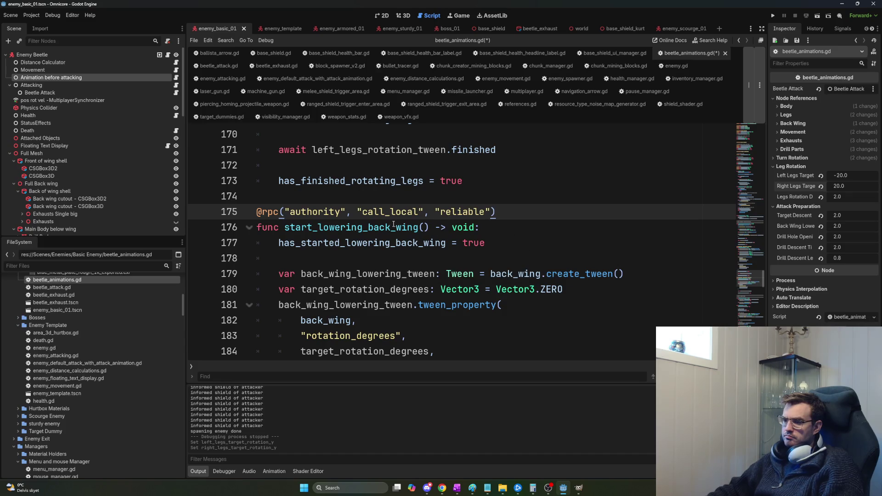
scroll(500, 243, down, 3)
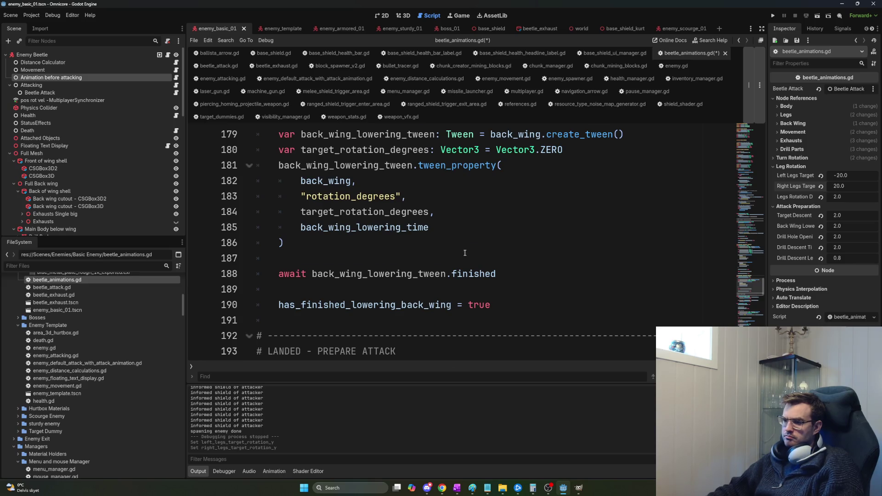
scroll(463, 253, down, 2)
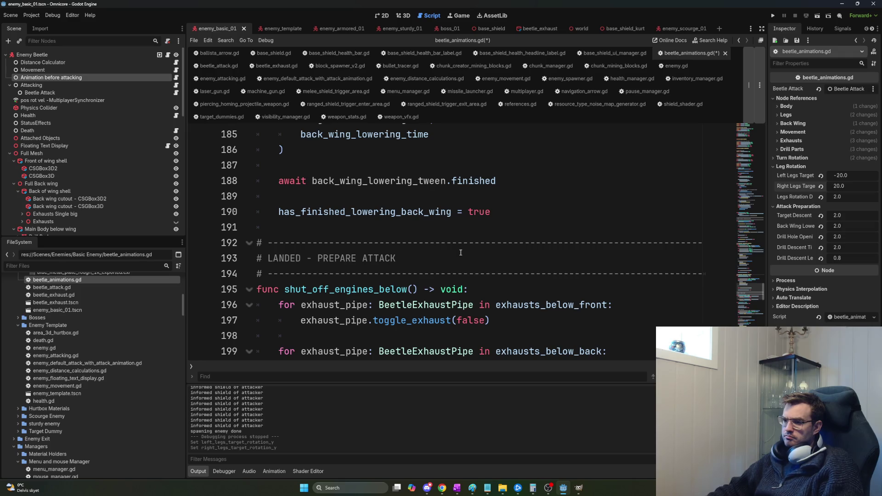
click(375, 290)
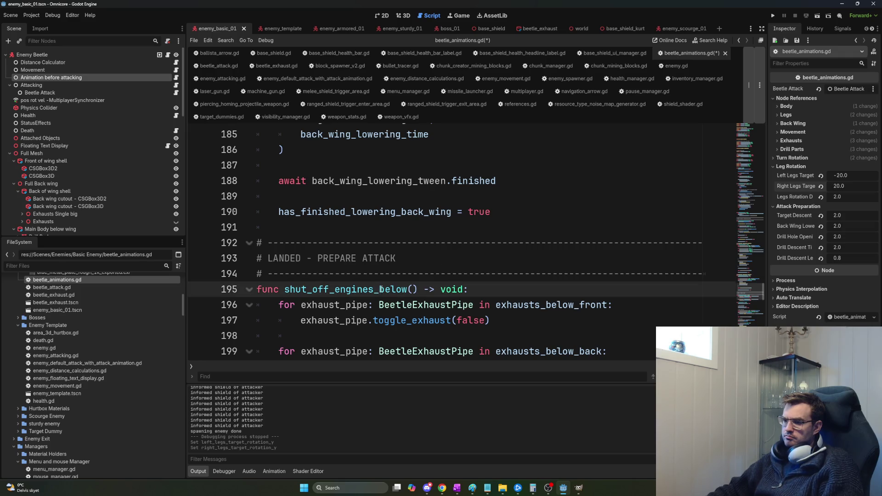
scroll(389, 288, down, 2)
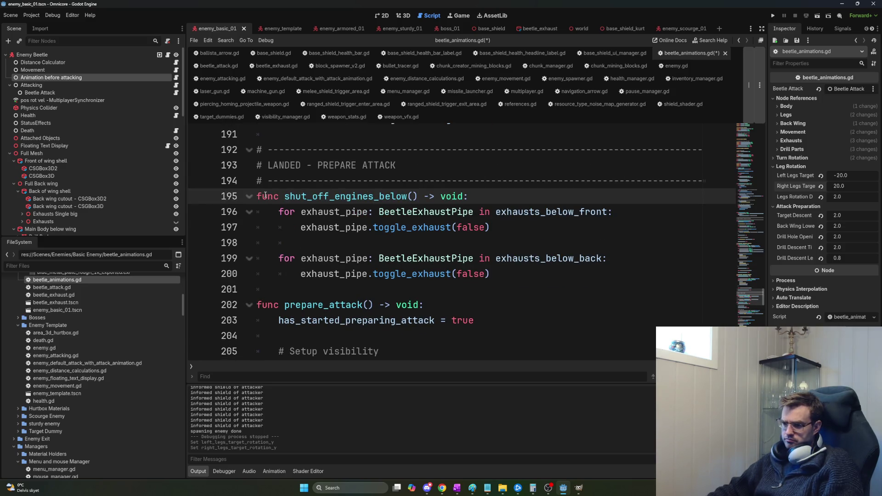
key(Return)
key(Up)
text(@rpc("authority", "call_local", "reliable"))
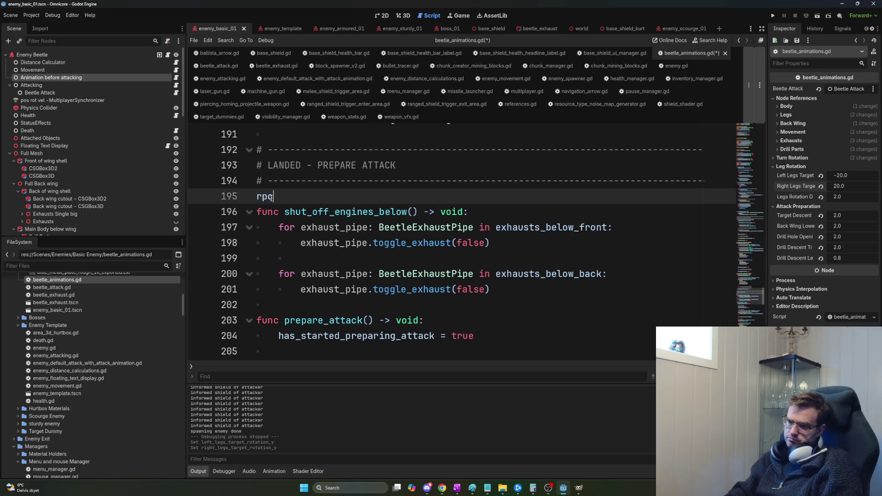
Locate the shut_off_engines_below call, undoing misplaced rpc edits along the way
double_click(332, 219)
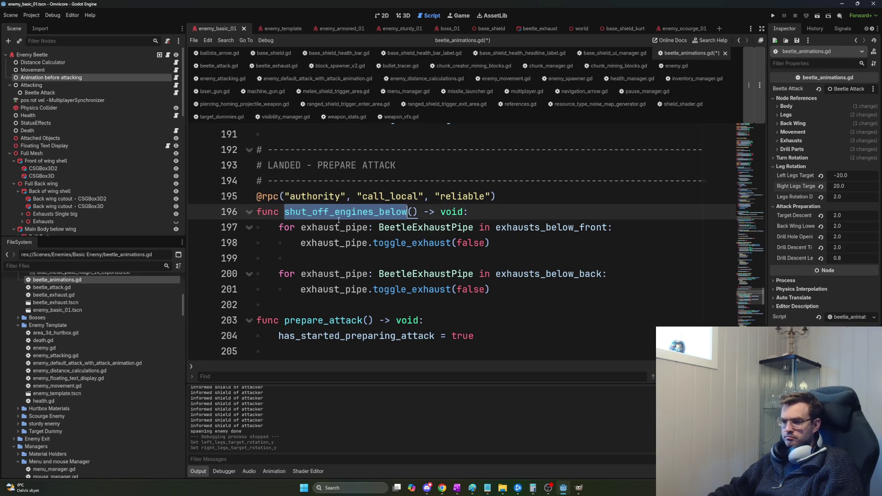
key(ctrl+d)
scroll(370, 200, up, 2)
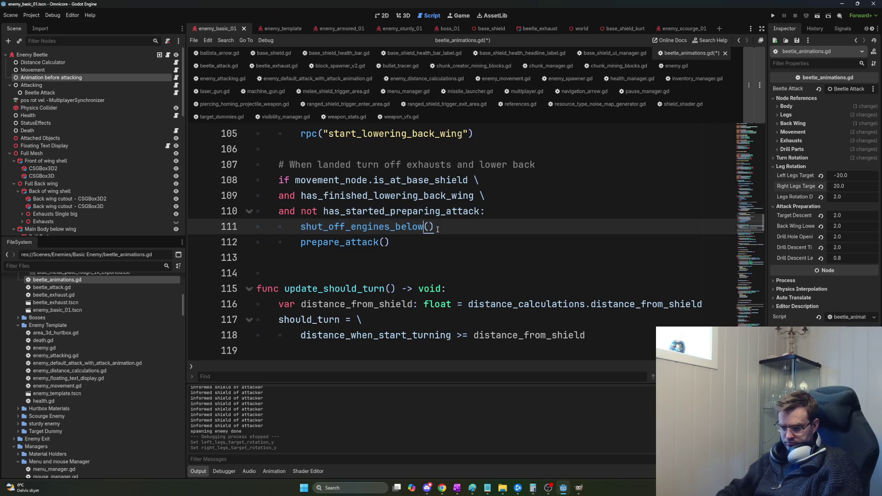
text(rpc(")
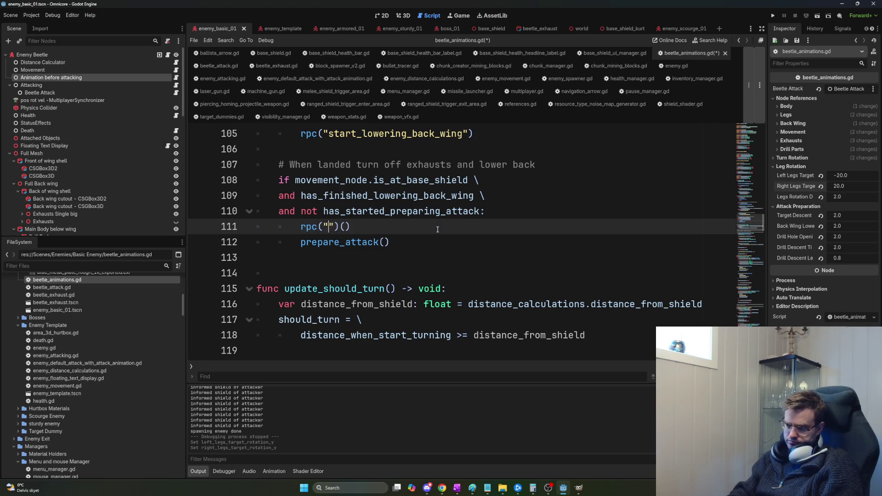
key(ctrl+z)
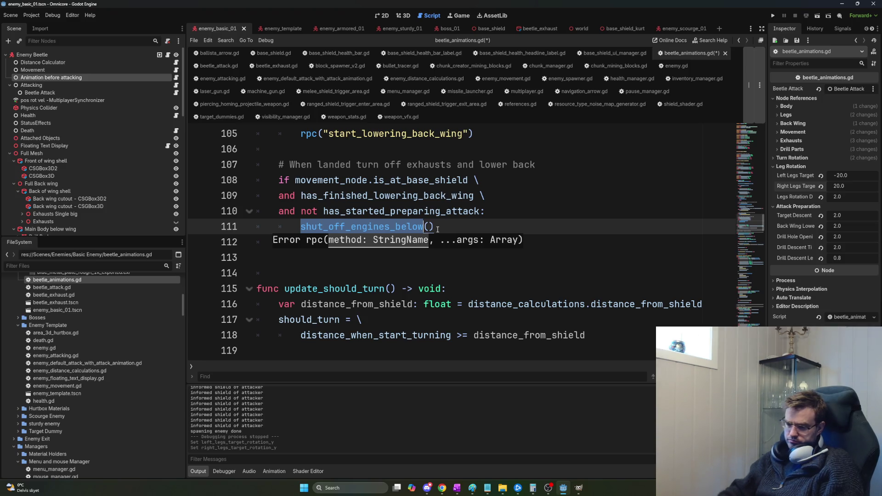
key(ctrl+z)
ctrl+click(395, 234)
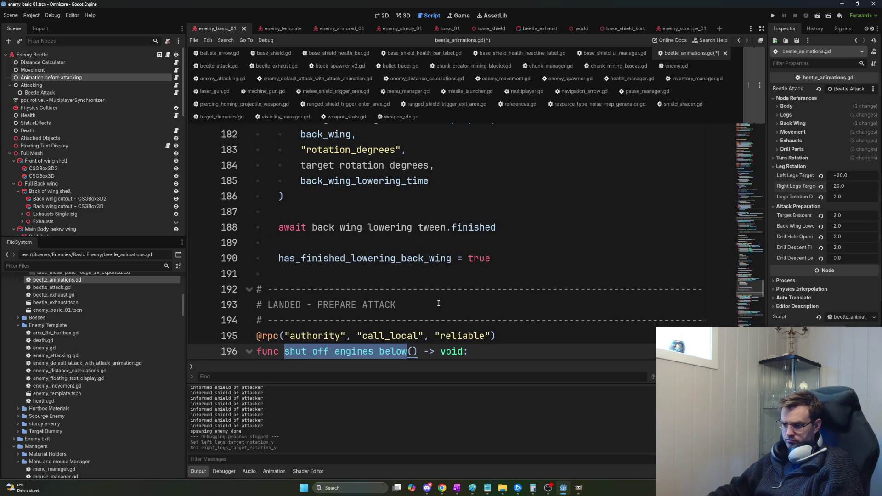
key(Up)
key(ctrl+v)
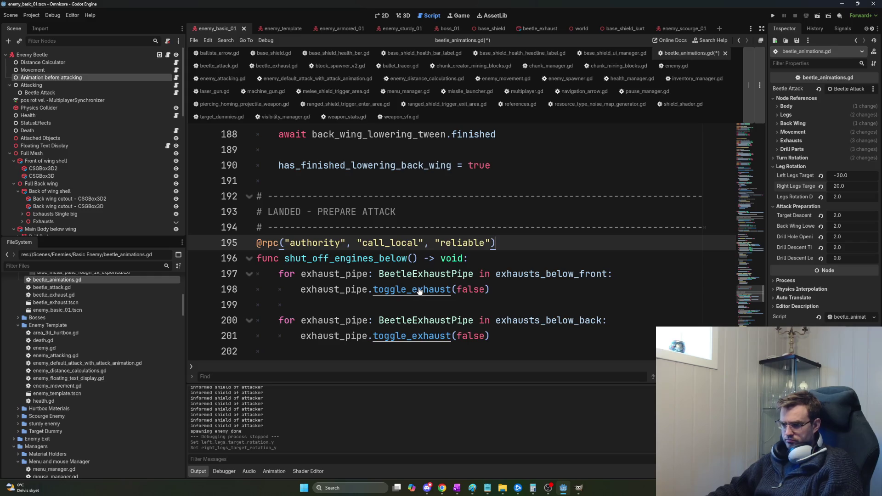
double_click(403, 257)
key(alt+Left)
scroll(382, 160, up, 1)
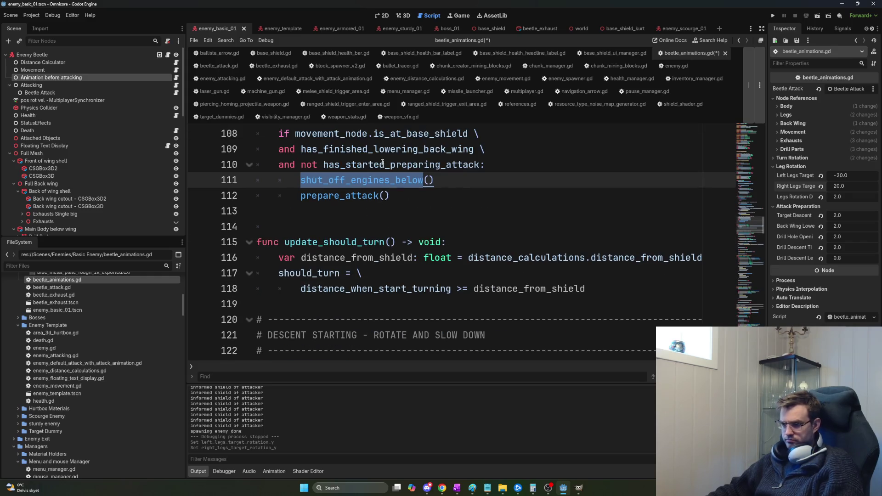
key(alt+Right)
text(rpc(")
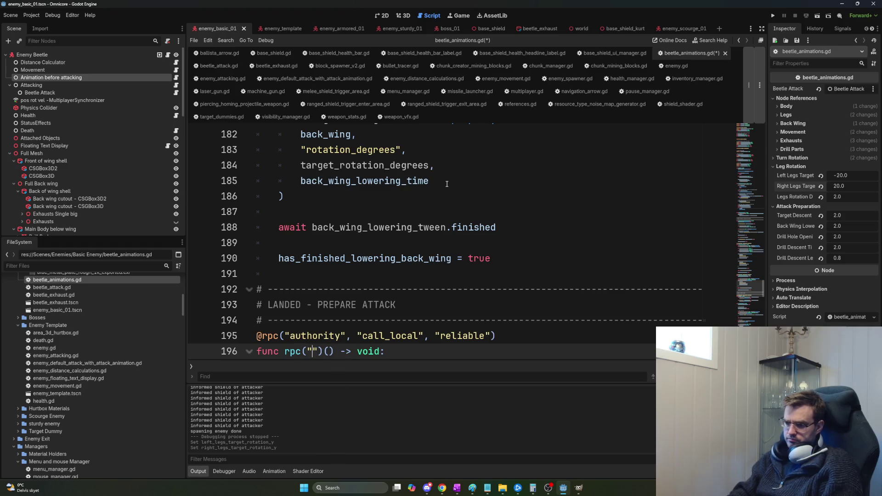
key(ctrl+z)
Rewrite line 111's call as rpc("shut_off_engines_below") and save the script
click(358, 352)
key(alt+Left)
drag(433, 134, 311, 134)
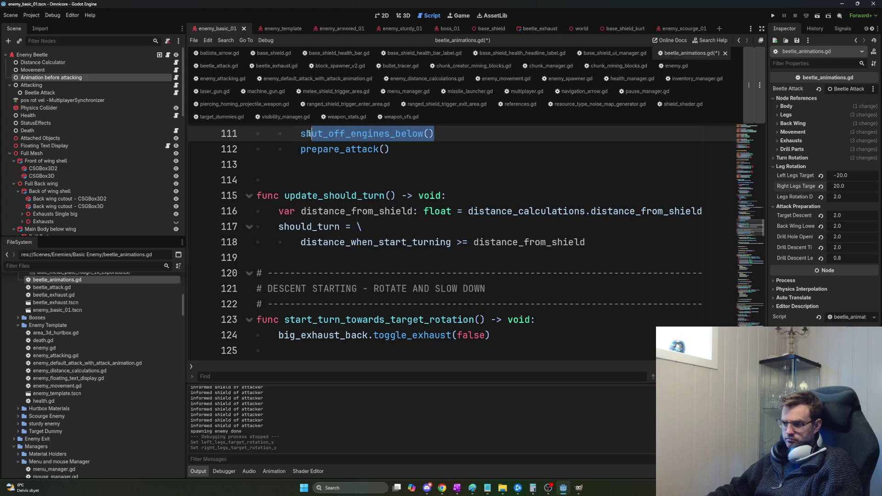
key(Home)
text(rpc(")
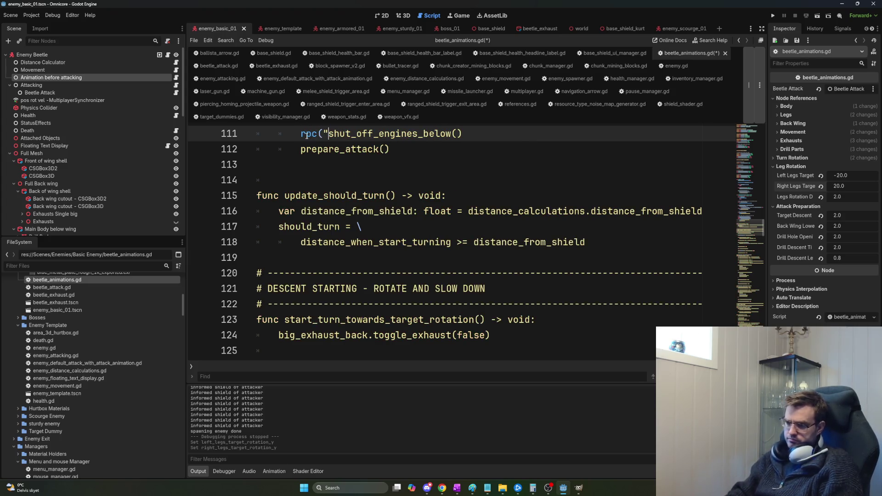
key(Delete)
text(")
key(ctrl+s)
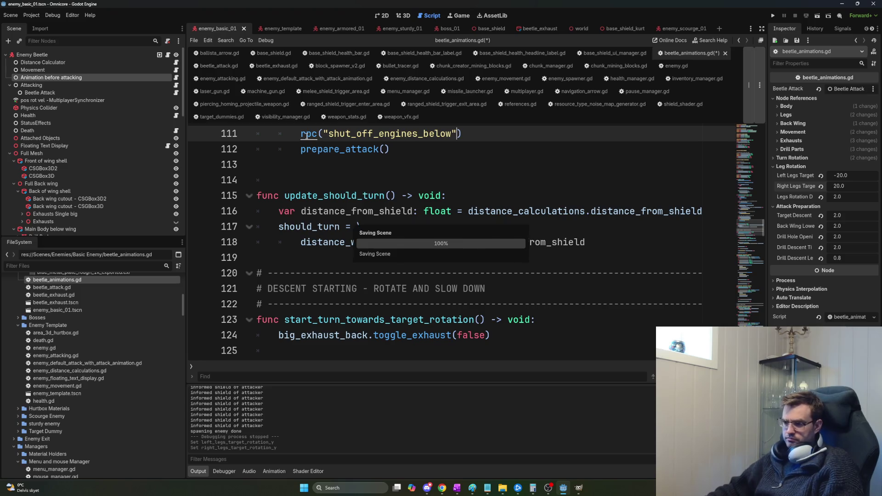
Go to the prepare_attack definition and look through its code
click(302, 147)
ctrl+click(319, 152)
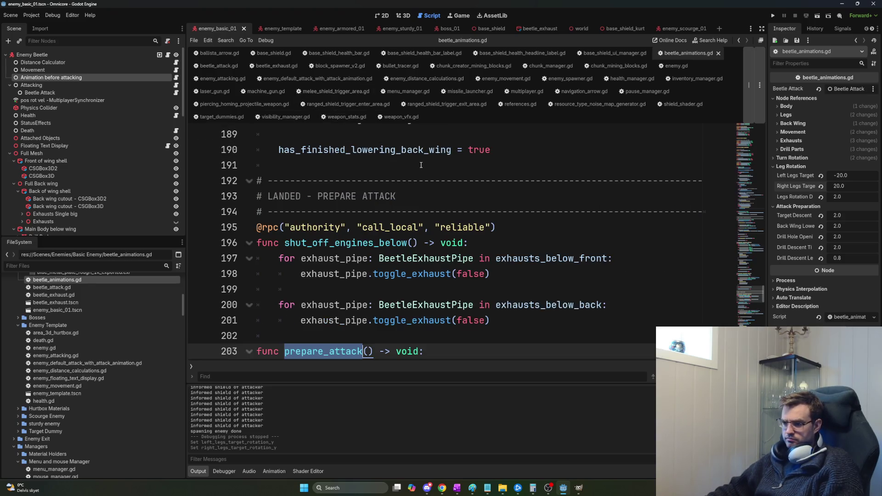
scroll(455, 227, down, 5)
scroll(458, 230, down, 15)
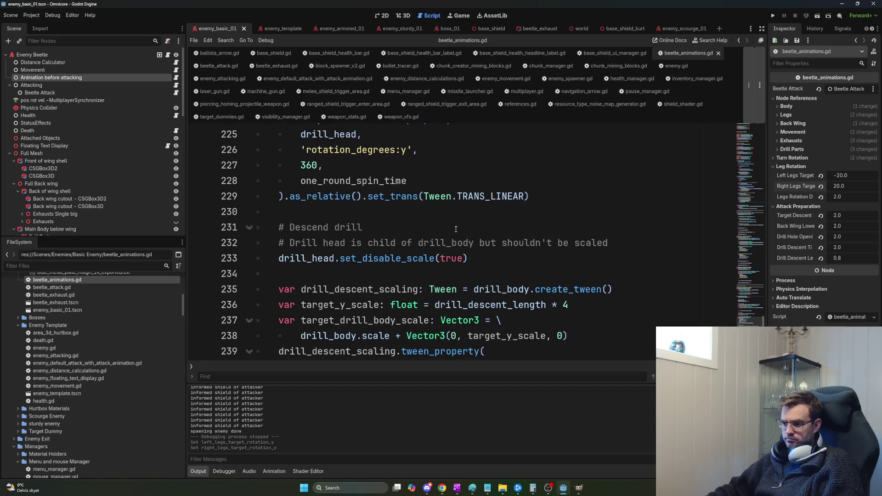
scroll(458, 233, down, 1)
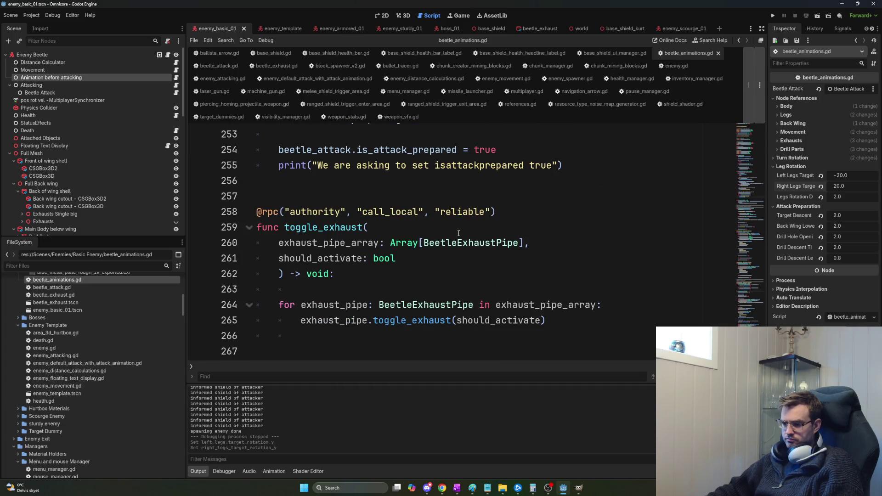
scroll(459, 233, up, 5)
scroll(461, 240, up, 2)
scroll(461, 240, down, 1)
scroll(462, 240, up, 3)
scroll(462, 240, up, 3)
scroll(462, 241, down, 9)
Delete the isattackprepared debug print on line 255 and its leftover blank lines
scroll(462, 242, down, 2)
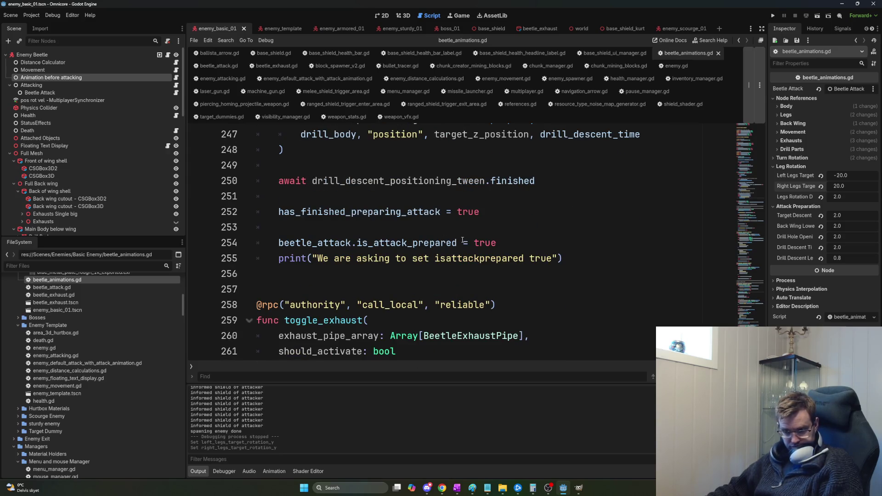
triple_click(384, 265)
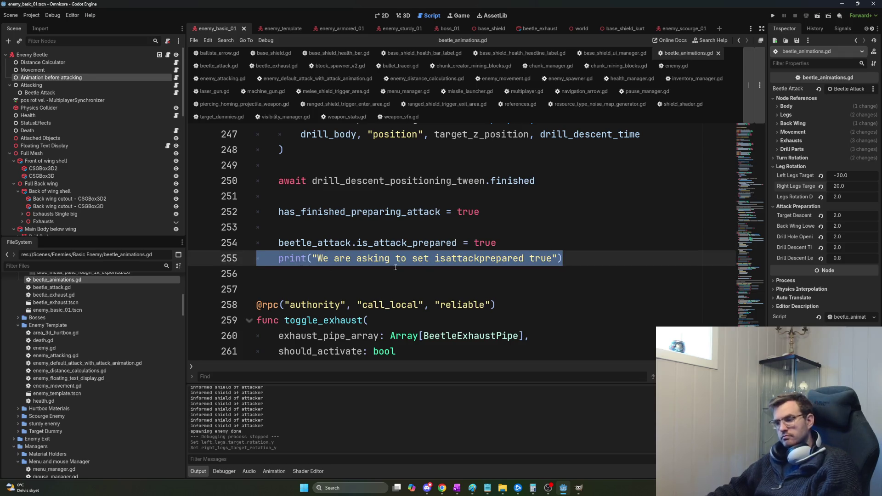
key(BackSpace)
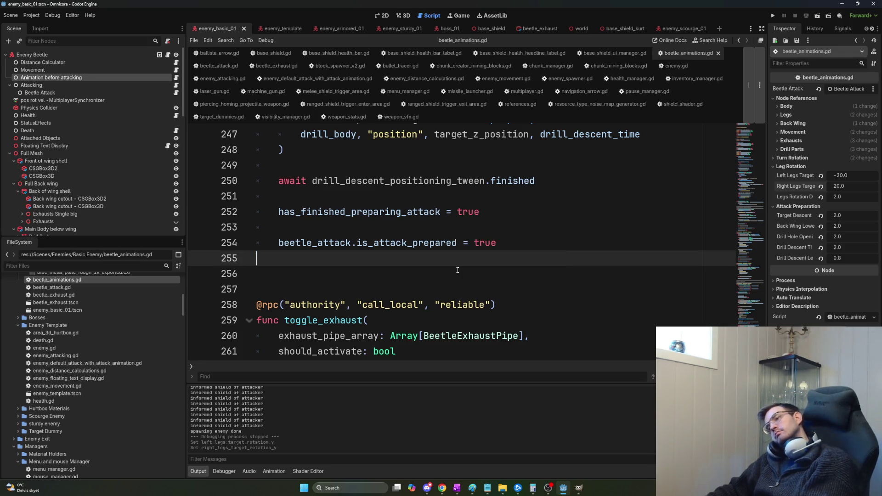
key(BackSpace)
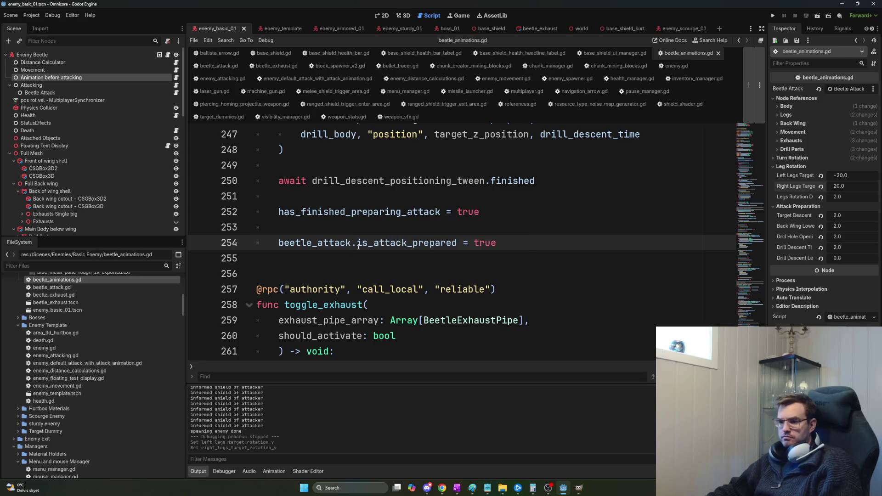
scroll(387, 279, up, 1)
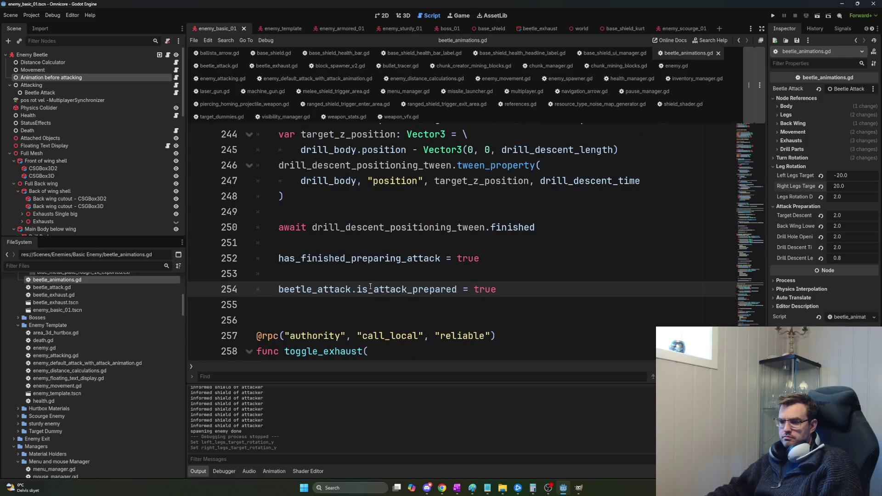
click(325, 308)
key(BackSpace)
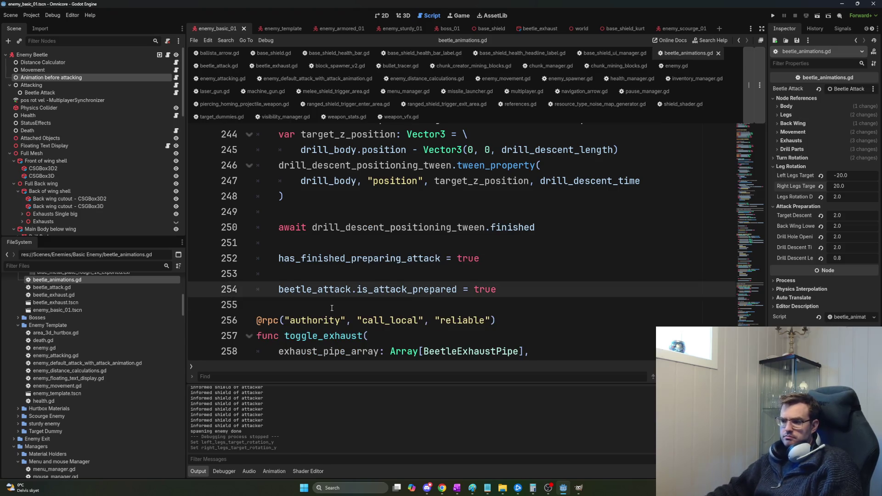
scroll(394, 263, up, 14)
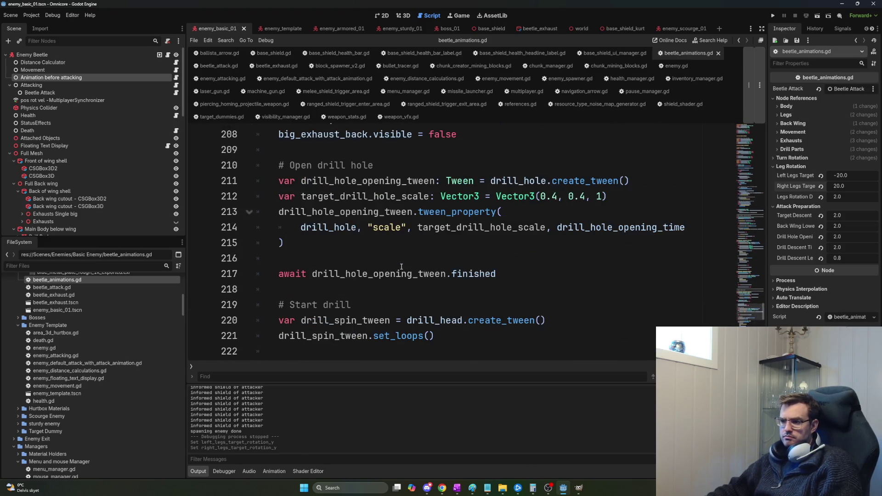
scroll(401, 267, up, 1)
click(316, 188)
key(Return)
text(rpc)
key(Tab)
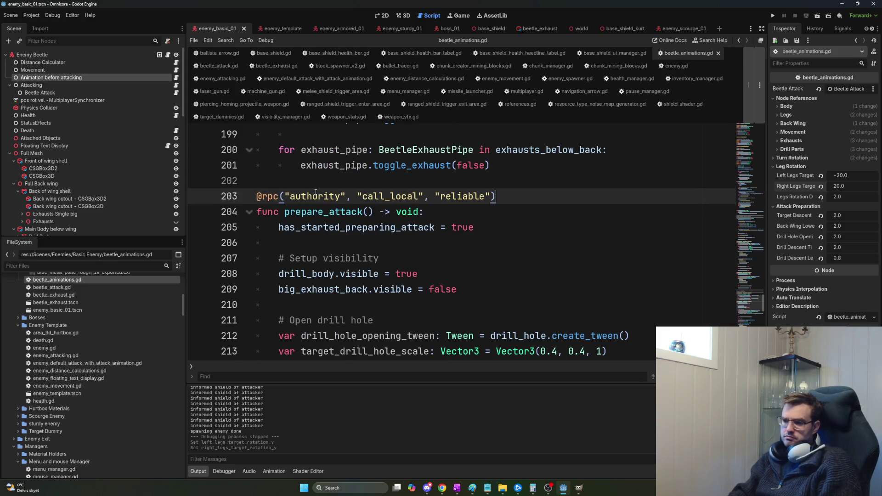
Change the prepare_attack call on line 112 to rpc("prepare_attack") and save
key(ctrl+f)
key(Return)
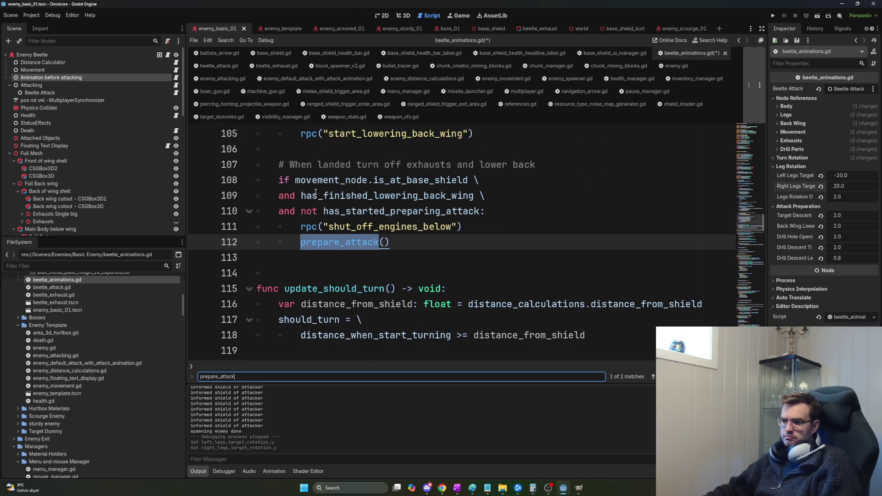
click(297, 239)
text(rpc(")
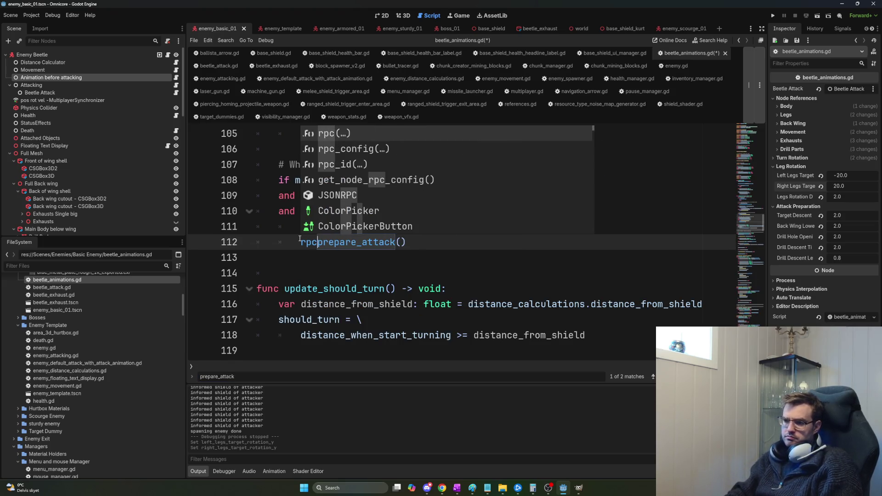
key(ctrl+Right)
key(Delete)
text(")
key(ctrl+s)
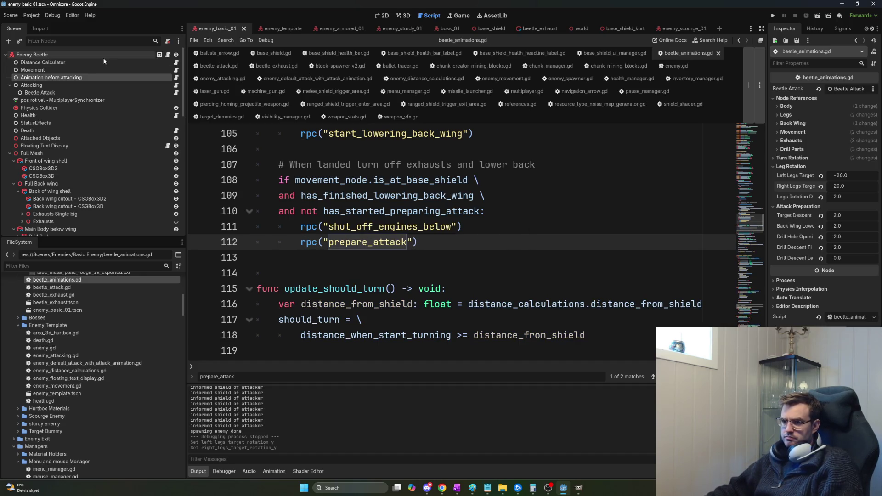
click(161, 56)
Search enemy.gd for the 'informed' debug print
click(492, 207)
key(ctrl+f)
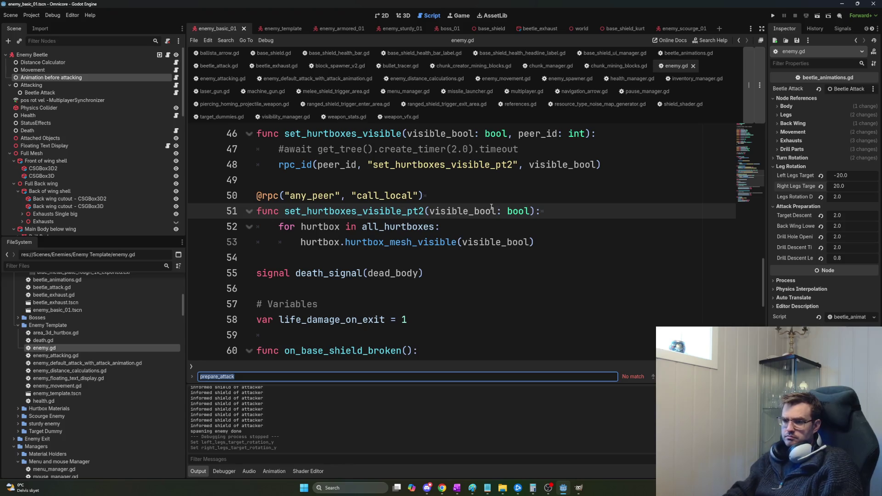
text(informed)
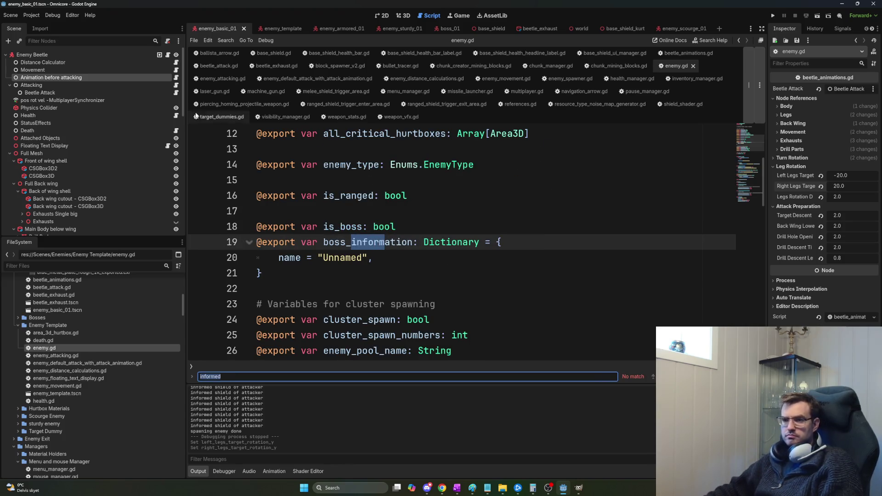
click(168, 54)
key(Up)
key(Up)
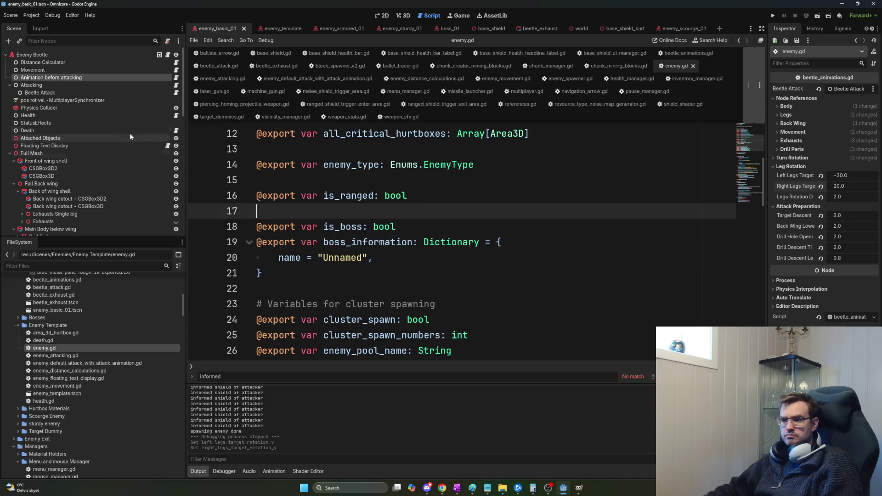
Delete the 'informed shield of attacker' print from enemy_attacking.gd, save, and run the game
click(176, 86)
drag(480, 257, 277, 257)
key(BackSpace)
key(Delete)
key(ctrl+s)
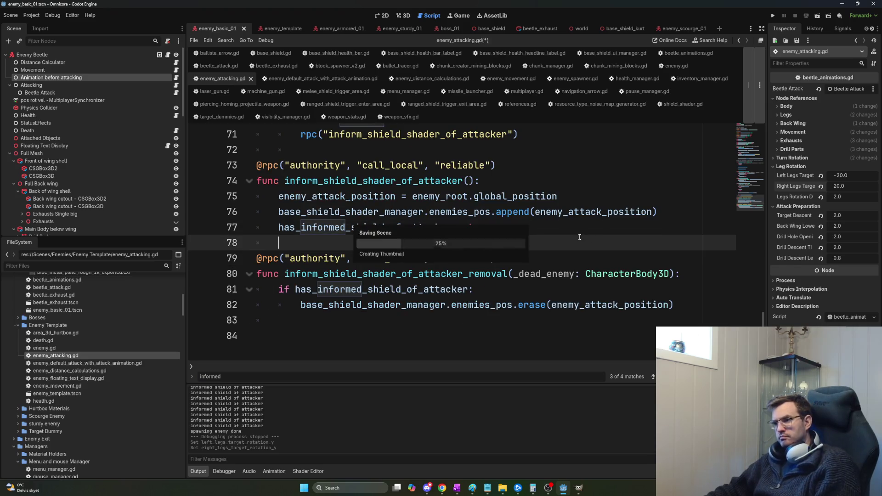
scroll(552, 244, up, 3)
scroll(515, 252, down, 3)
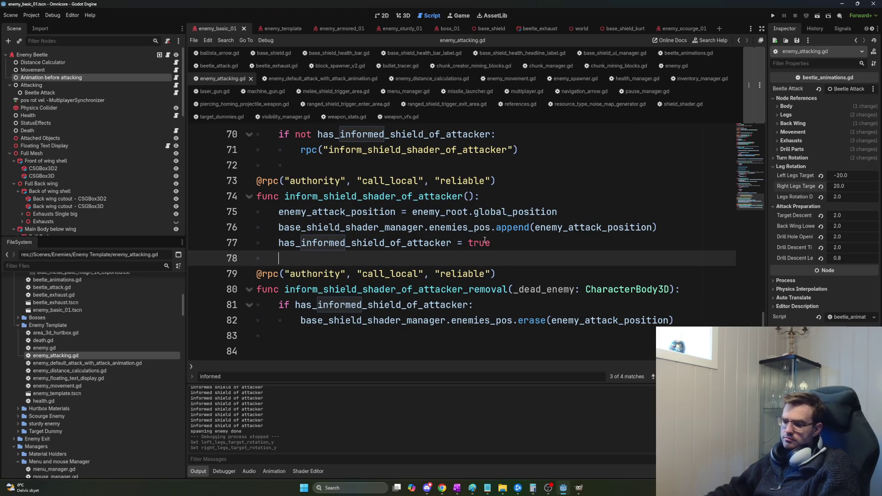
key(F5)
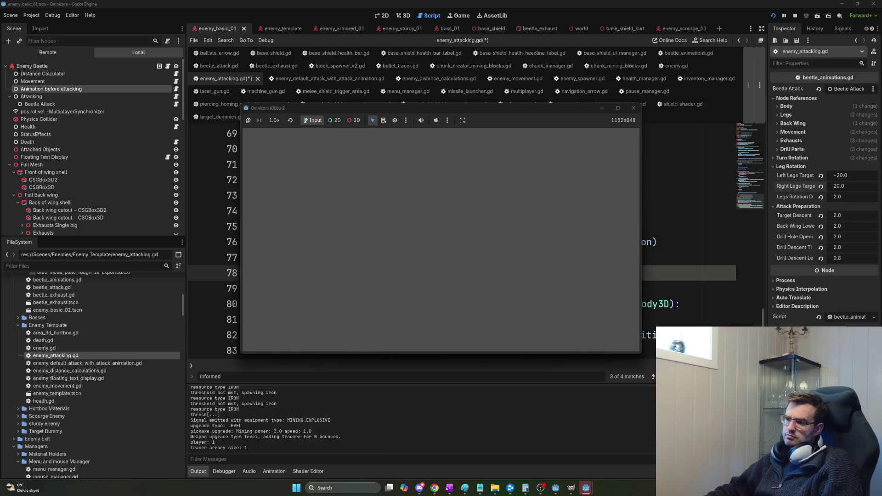
Host a test game session, compare it with the editor, then stop the run with F8
click(290, 136)
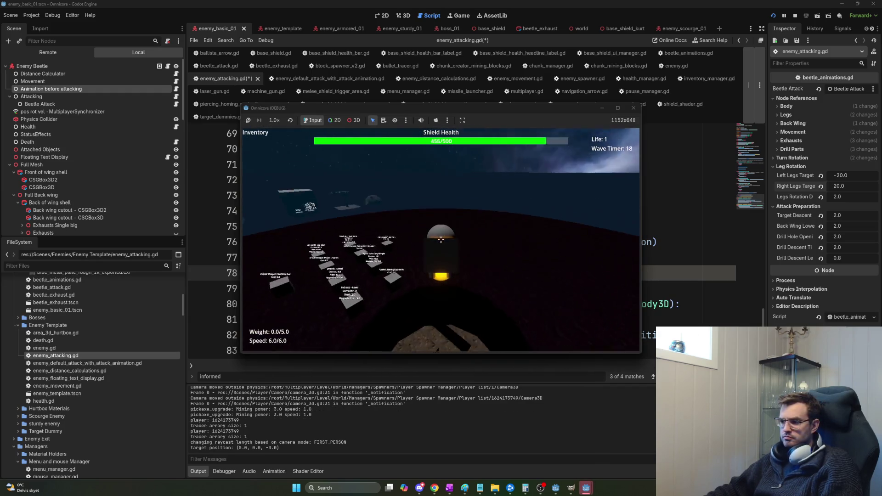
key(alt+Tab)
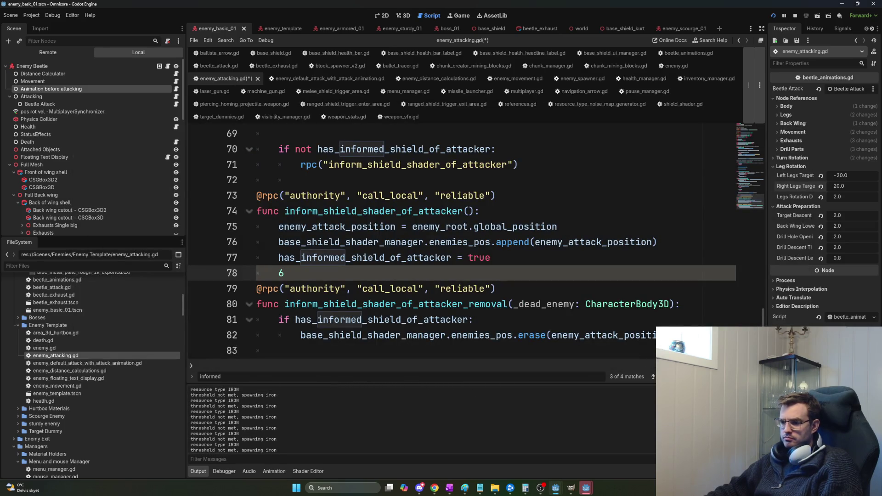
key(alt+Tab)
key(alt+Tab)
key(alt+Tab)
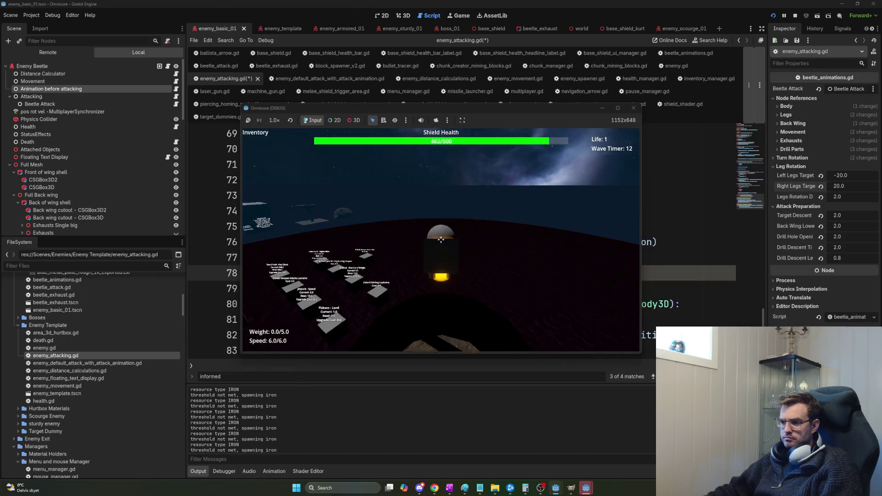
key(space)
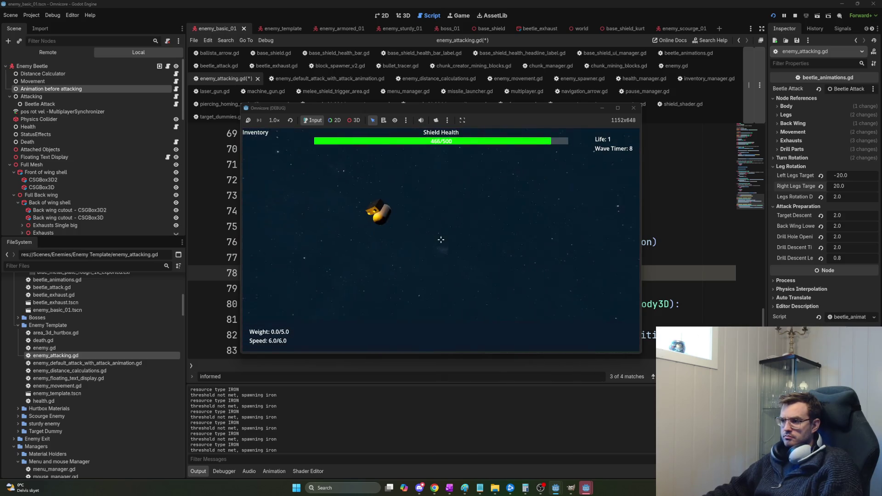
key(F8)
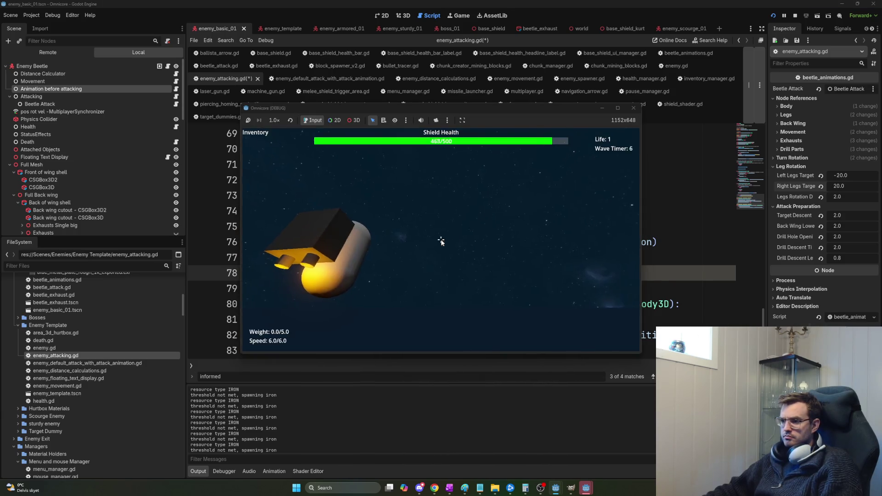
key(alt+Tab)
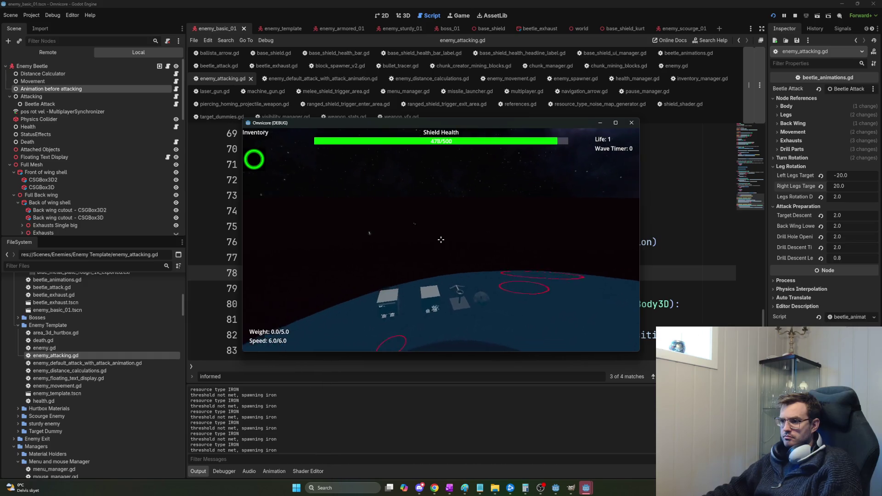
key(alt+Tab)
key(alt+Tab)
key(alt+Tab)
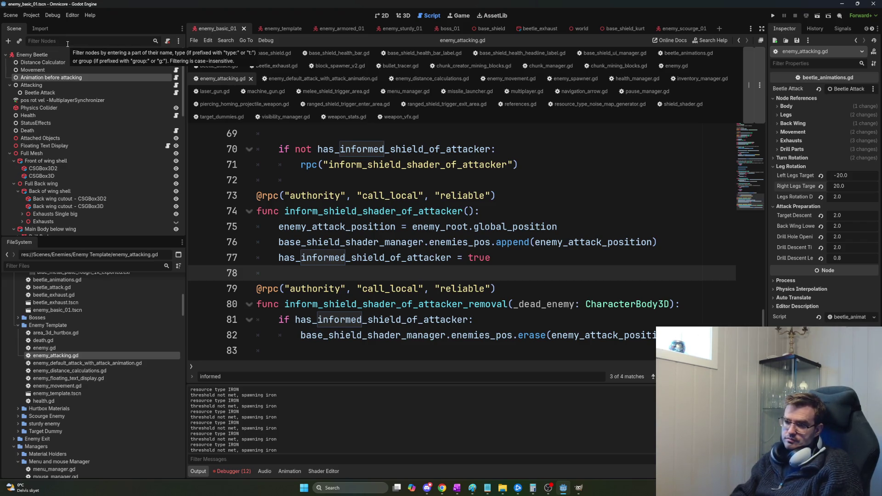
Filter the Scene dock for 'xhaust' and multi-select the four Exhaust Big cutout nodes
text(xhaust)
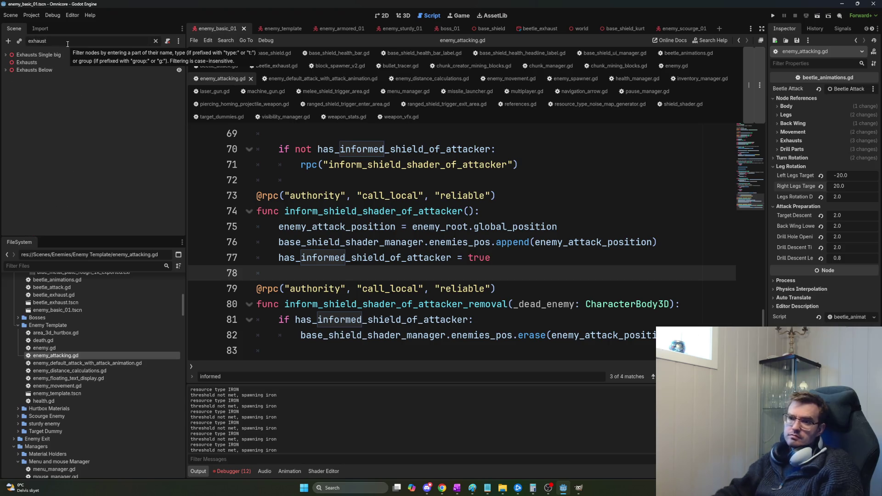
click(47, 70)
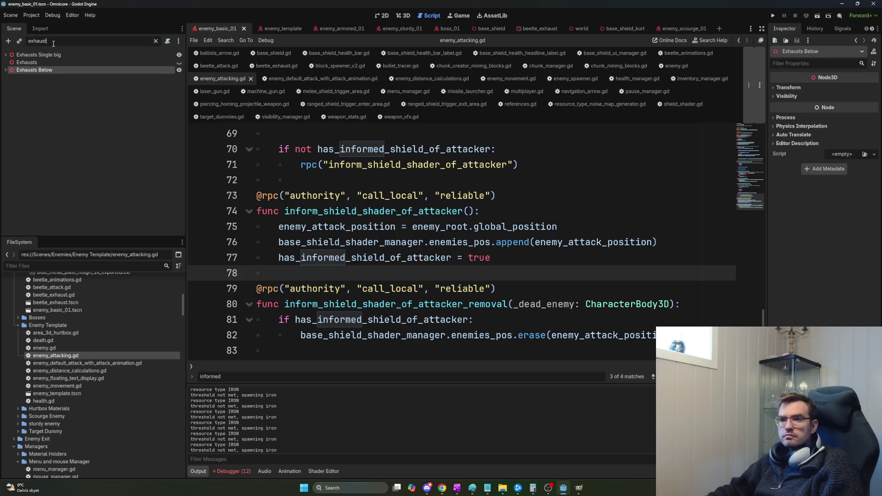
key(ctrl+a)
key(BackSpace)
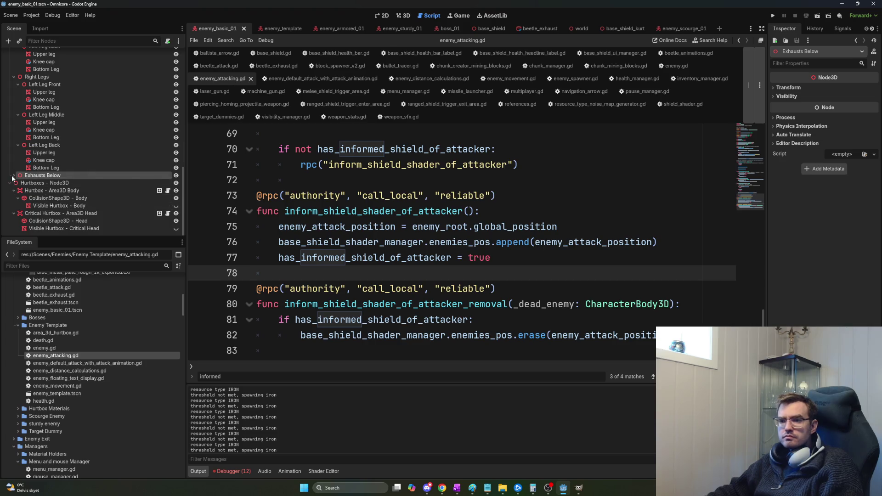
click(13, 176)
click(69, 183)
click(73, 191)
scroll(97, 208, down, 3)
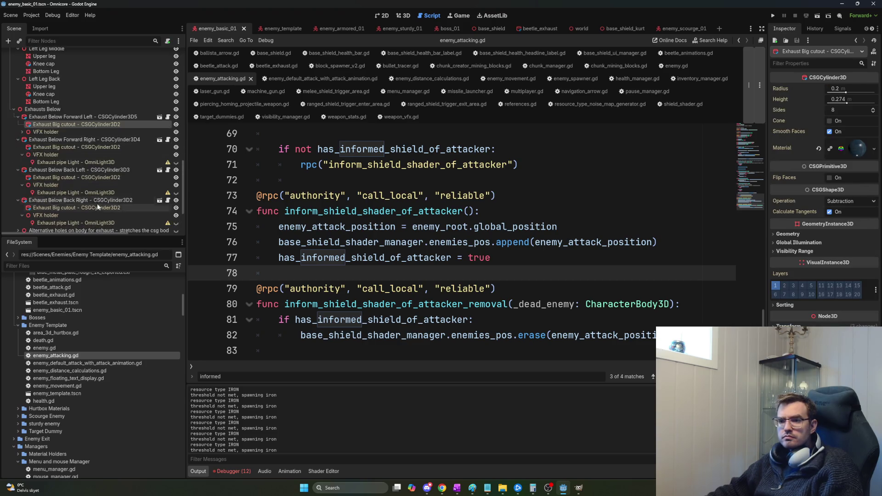
ctrl+click(57, 147)
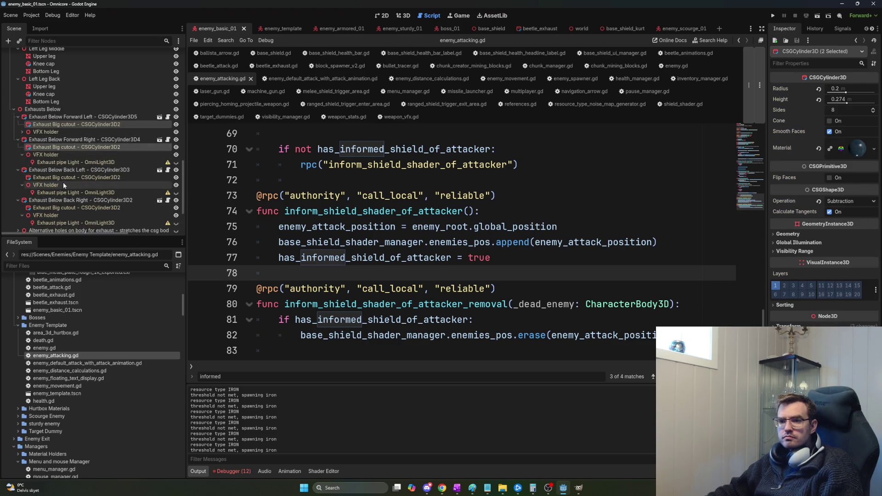
ctrl+click(60, 207)
Set the cutouts' shared material albedo colour to black and save the scene
click(863, 151)
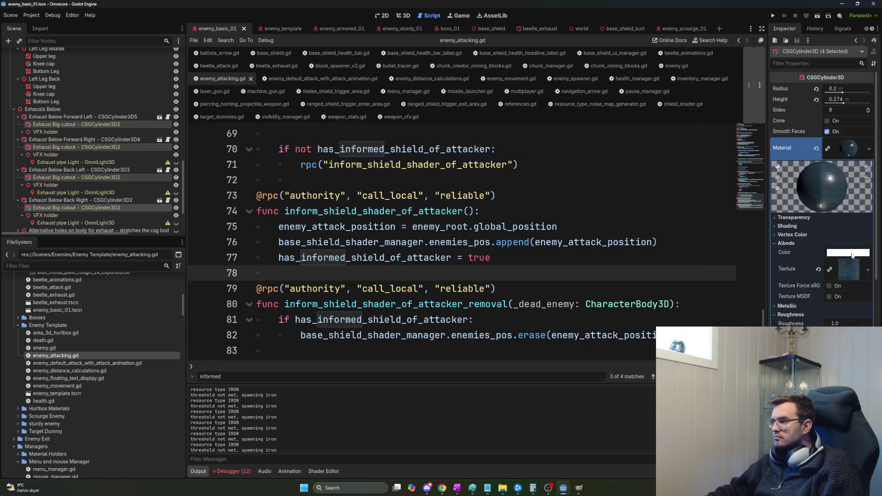
click(852, 256)
drag(872, 271, 872, 331)
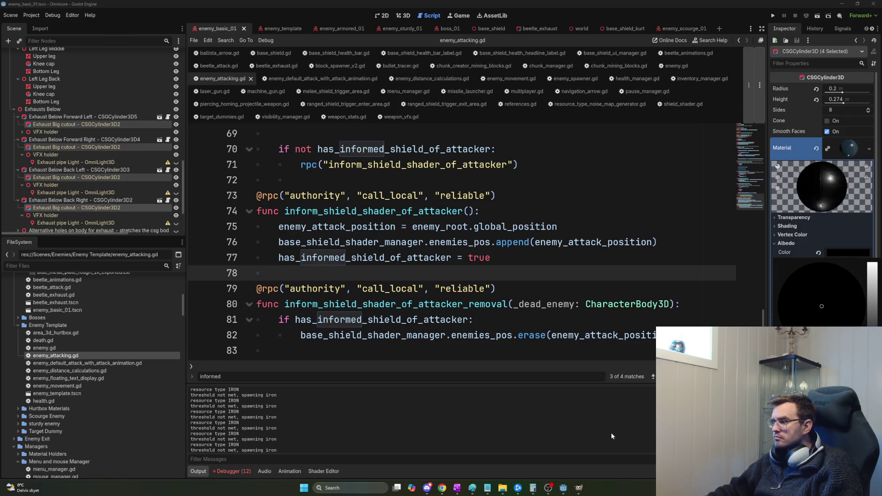
click(618, 419)
key(ctrl+s)
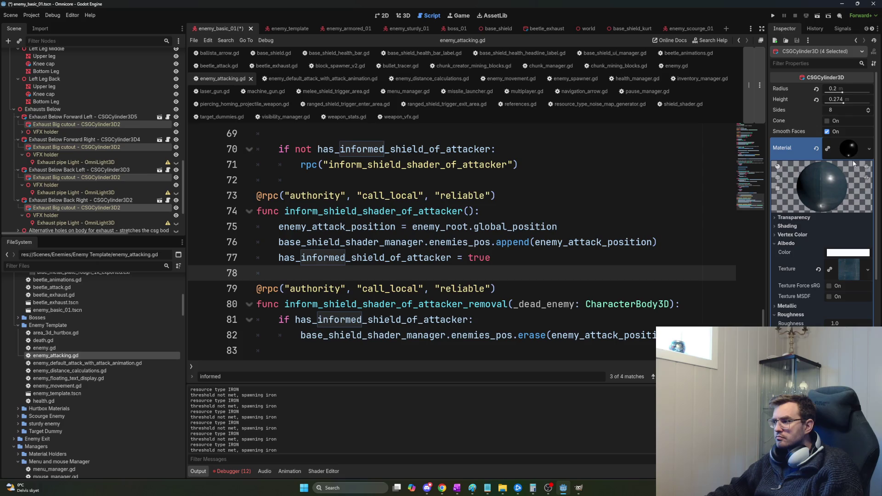
key(ctrl+z)
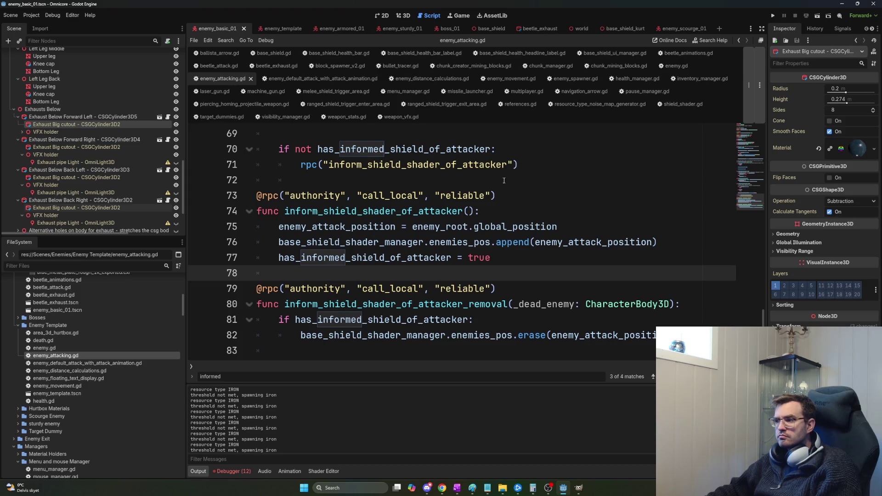
click(401, 18)
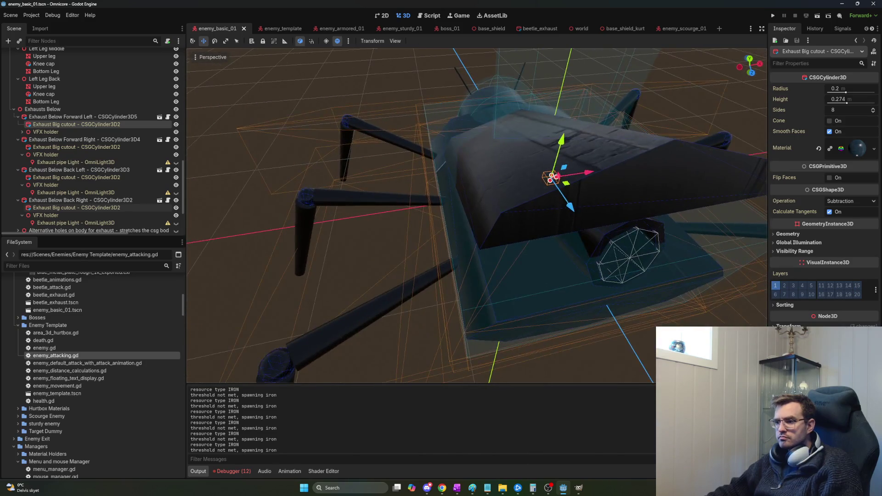
View the beetle side-on, select the back right Exhaust Big cutout, and run with F5
click(411, 272)
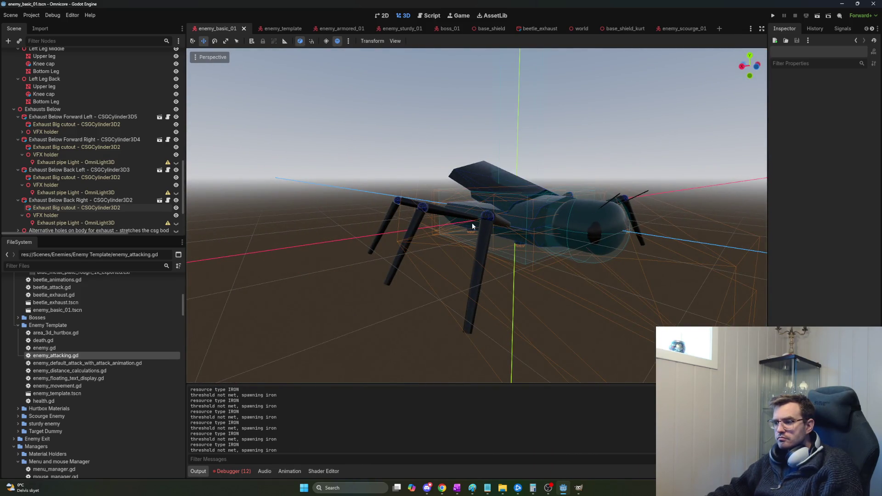
click(105, 209)
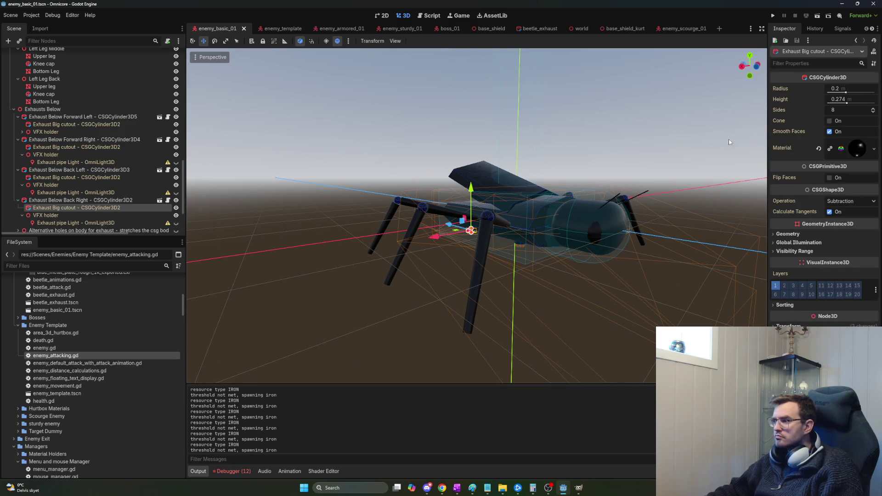
ctrl+click(77, 193)
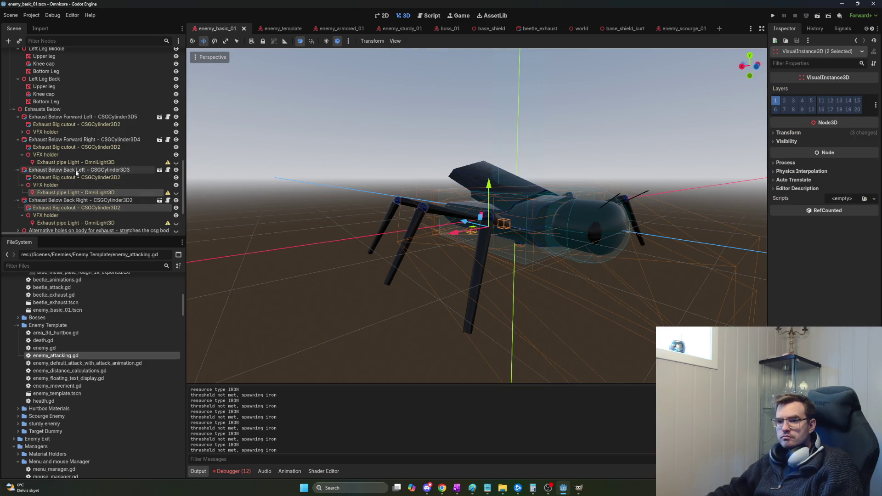
click(64, 210)
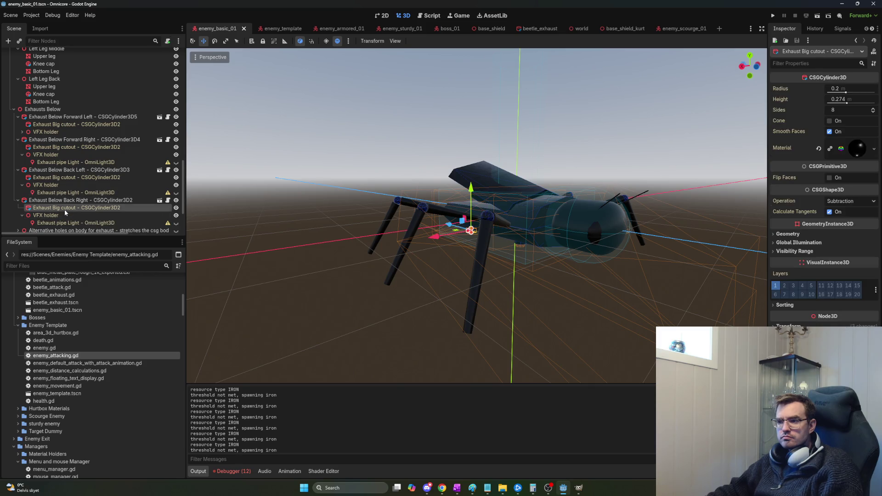
key(F5)
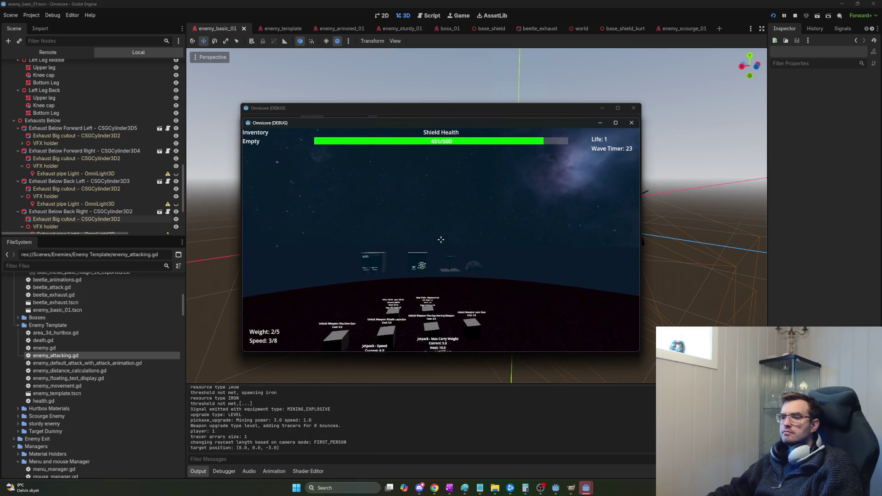
Resume play in the maximized Omnicore (DEBUG) game window
key(Escape)
click(616, 122)
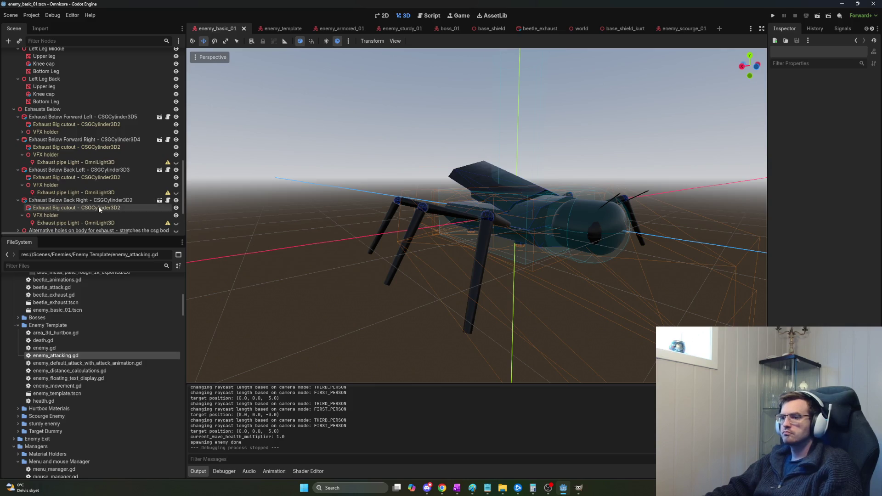
Give the four exhaust cutout cylinders a new standard material with a black albedo colour
click(99, 208)
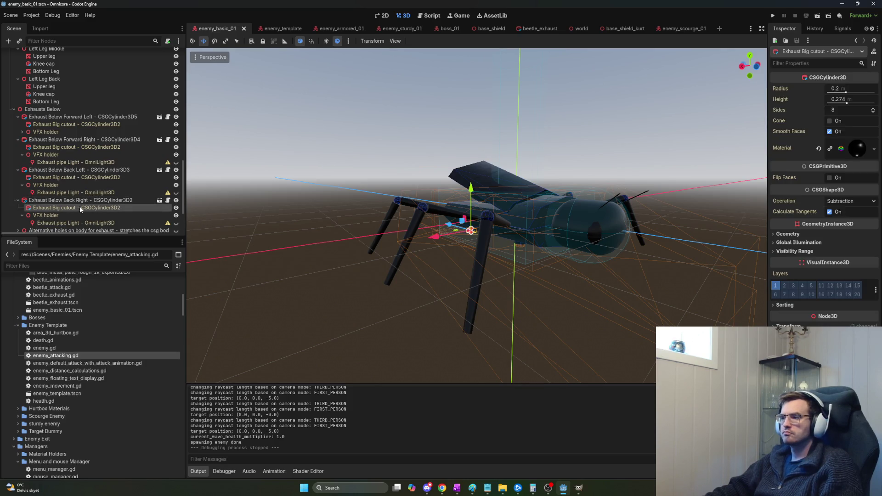
click(858, 154)
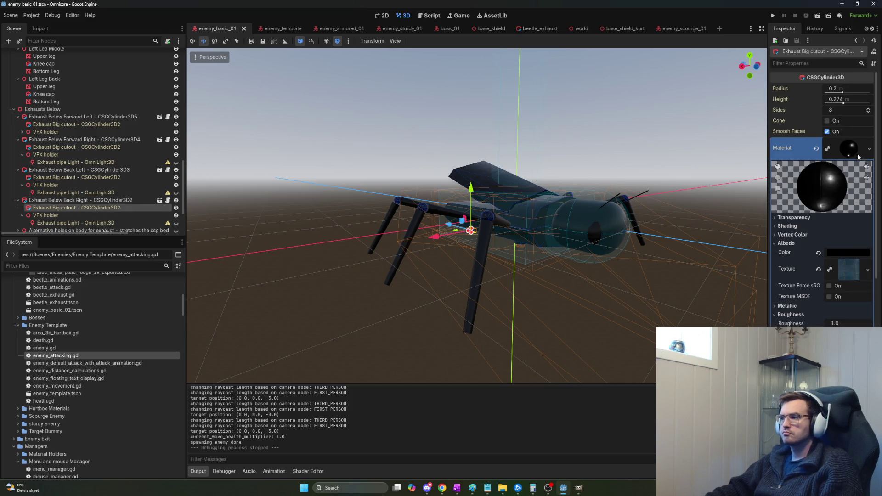
click(849, 253)
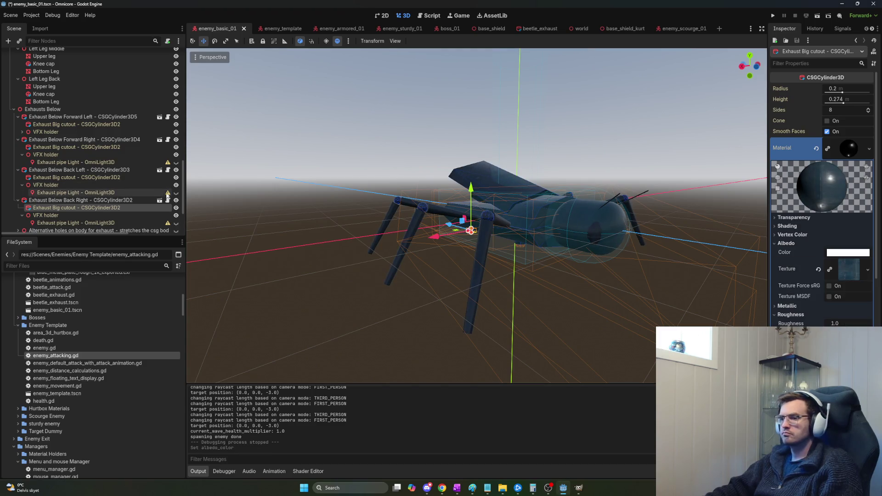
ctrl+click(63, 179)
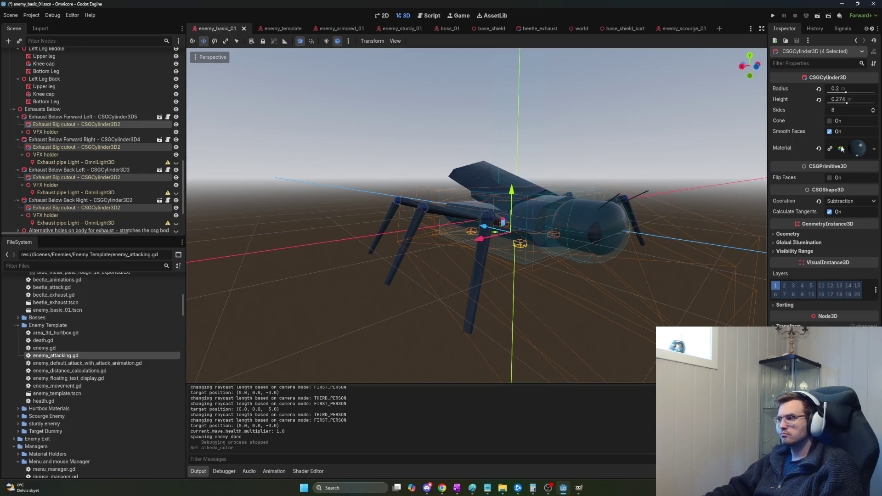
click(820, 149)
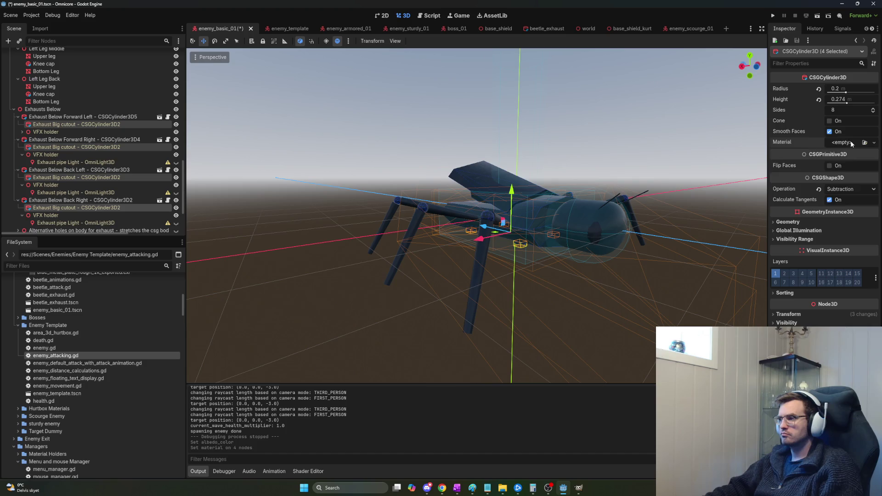
click(853, 161)
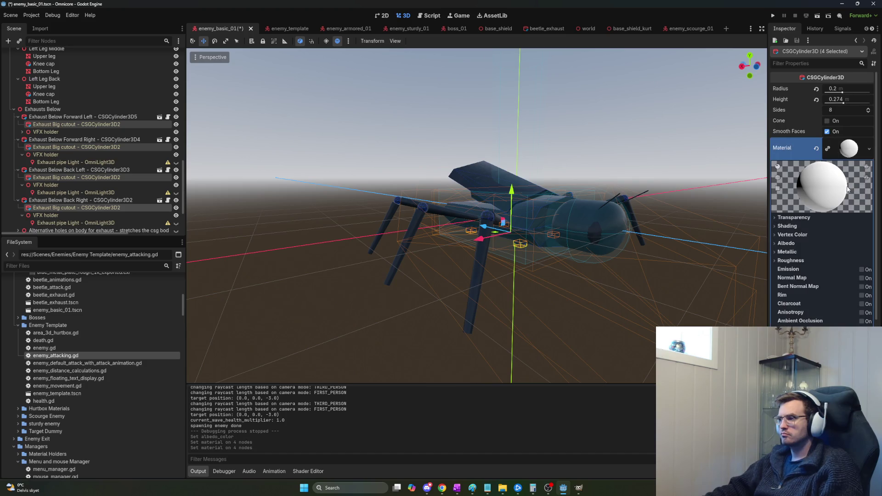
click(848, 253)
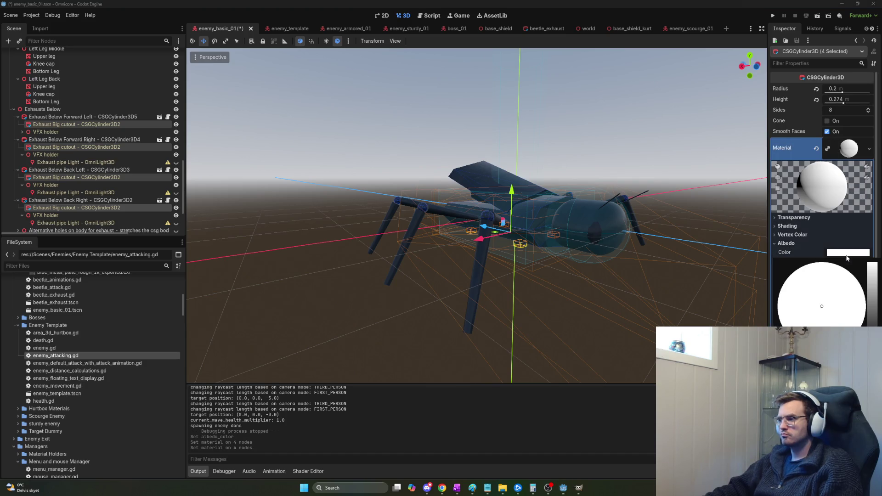
drag(823, 294, 804, 324)
Select the Exhaust Below Forward Right cylinder from a side view, then save and run the game
scroll(395, 271, up, 2)
scroll(434, 308, up, 5)
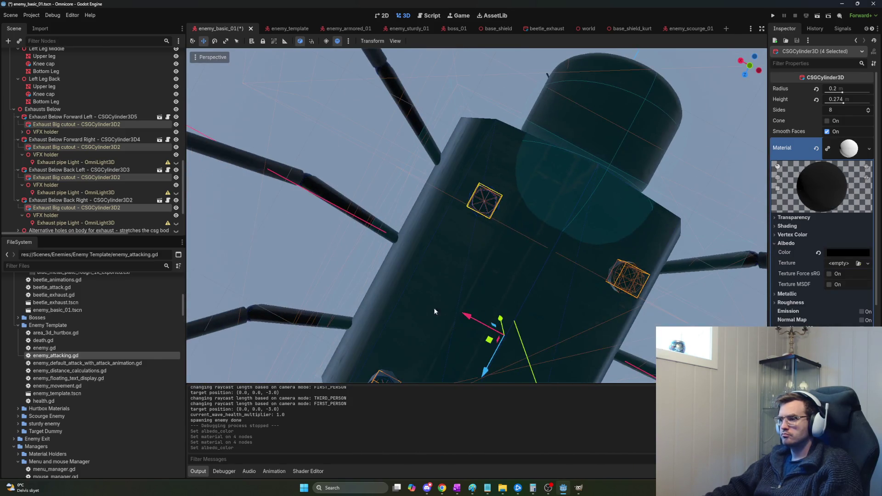
click(358, 199)
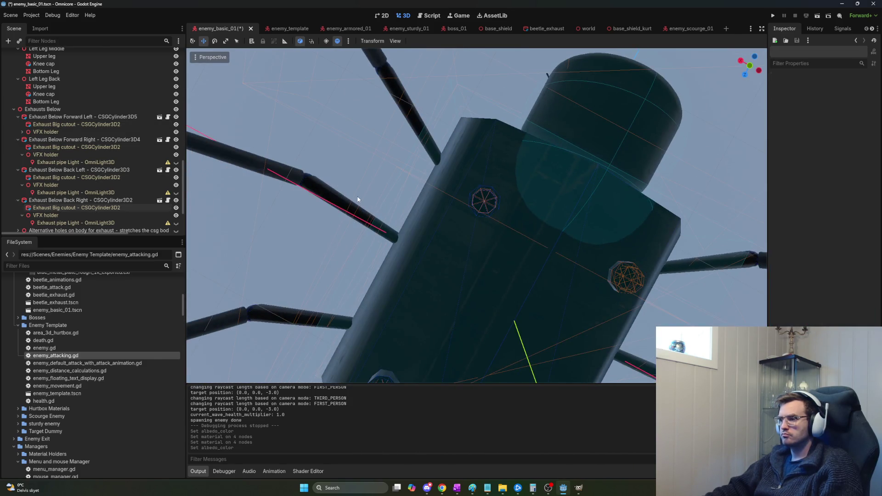
mouse_move(531, 266)
mouse_down()
mouse_move(473, 229)
mouse_move(529, 248)
mouse_move(532, 265)
mouse_move(523, 233)
mouse_up()
click(523, 234)
click(516, 216)
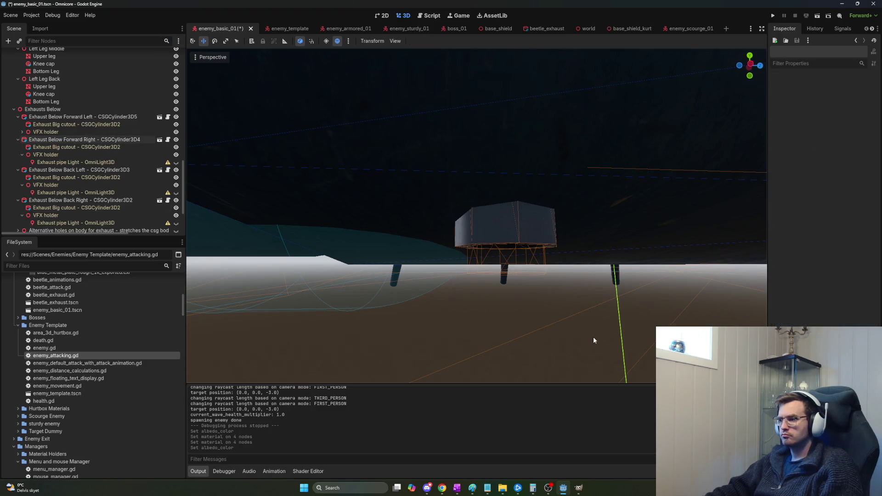
key(F5)
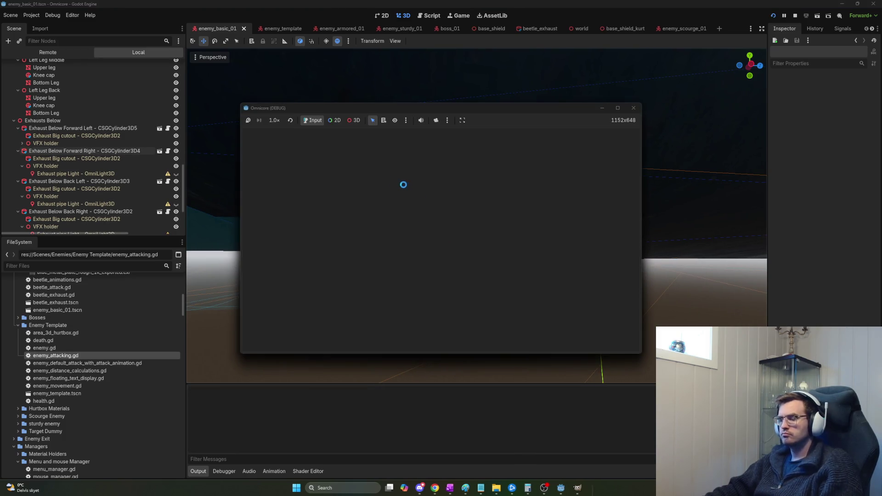
Start a game session from the connect screen and switch over to the OneNote task list
click(276, 136)
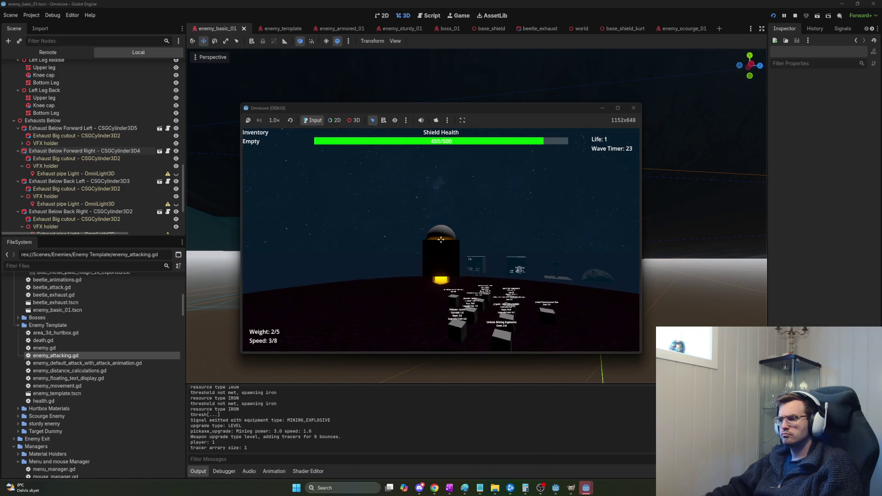
key(alt+Tab)
key(alt+Tab)
key(alt+Tab)
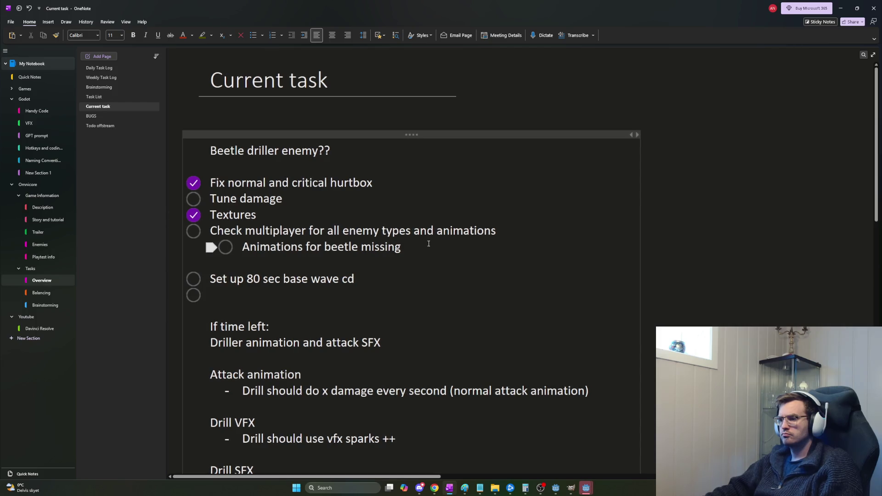
Tick off the multiplayer-check task and its beetle-animations subtask, then close the game window
drag(431, 244, 194, 230)
click(241, 247)
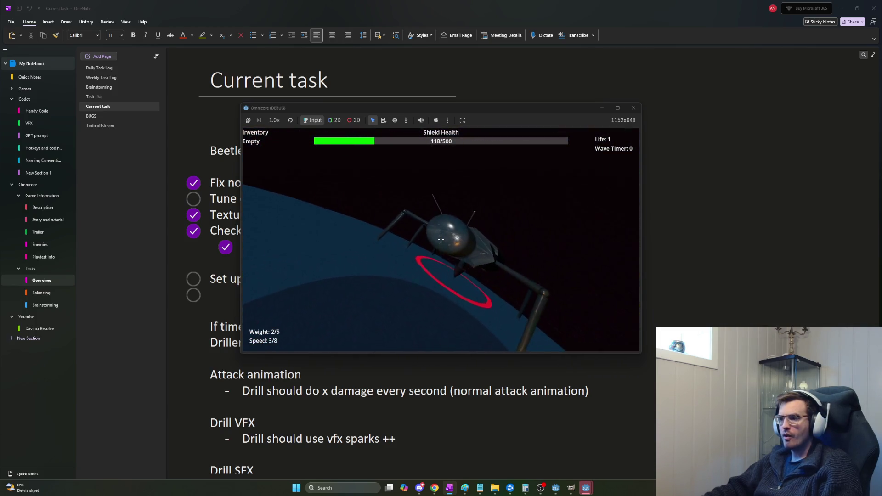
key(F8)
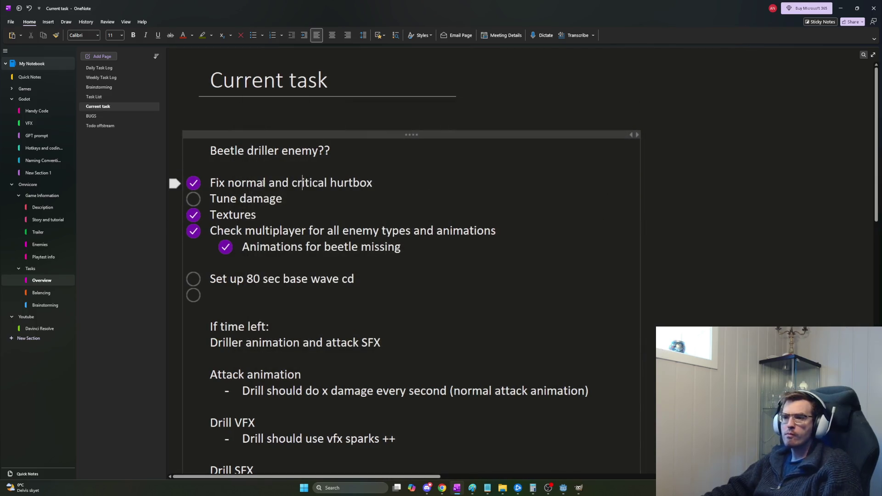
key(alt+Tab)
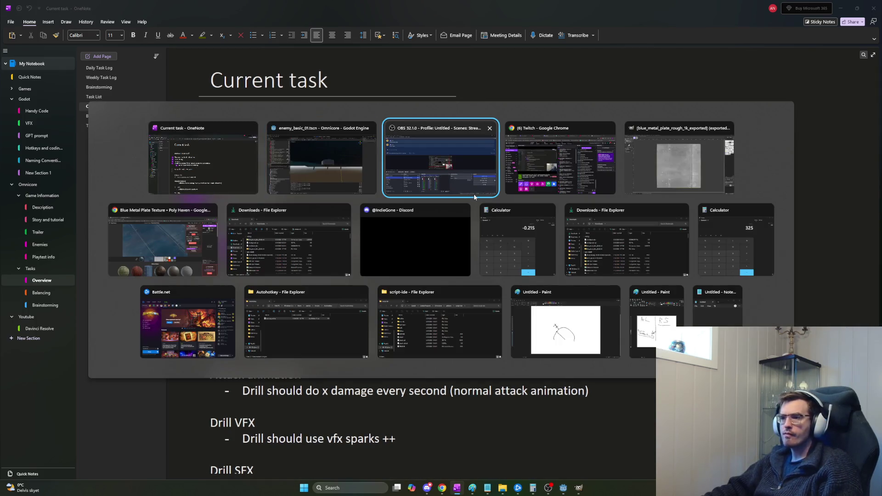
Back in Godot, filter the Scene tree for 'beetle' and inspect Beetle Attack (cooldown 1.0, damage 2.0)
click(272, 136)
scroll(129, 129, up, 3)
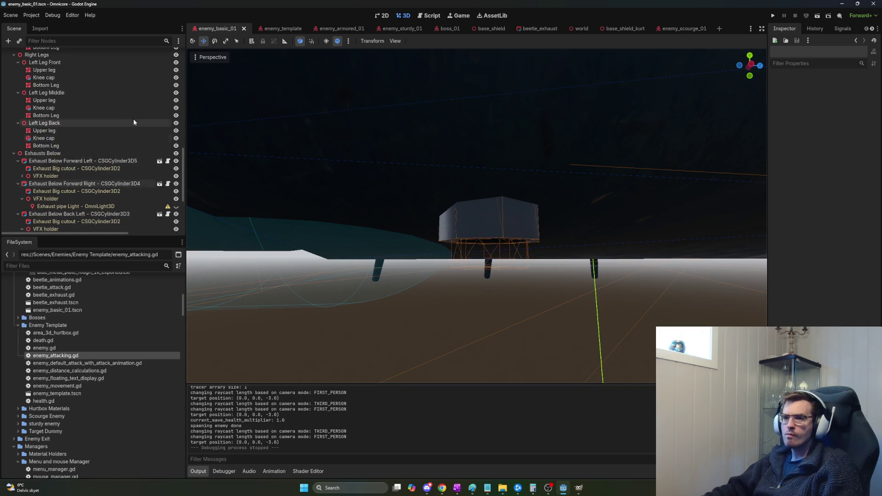
scroll(133, 123, up, 3)
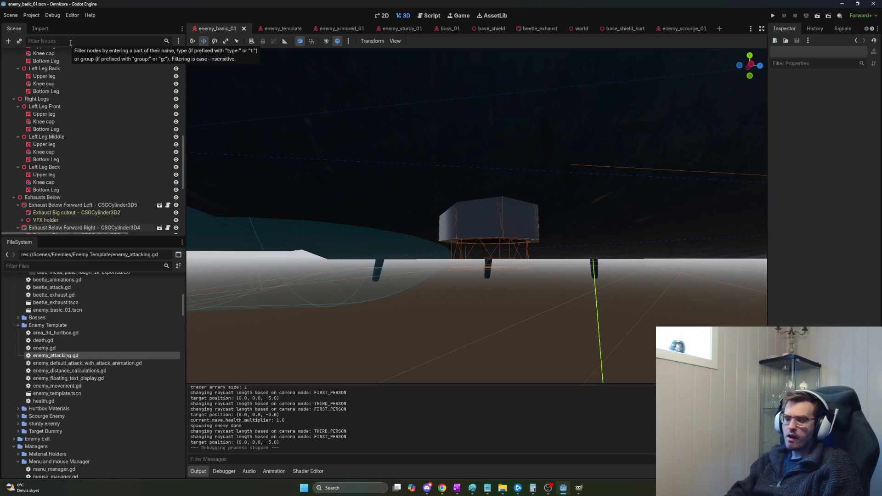
text(beetle)
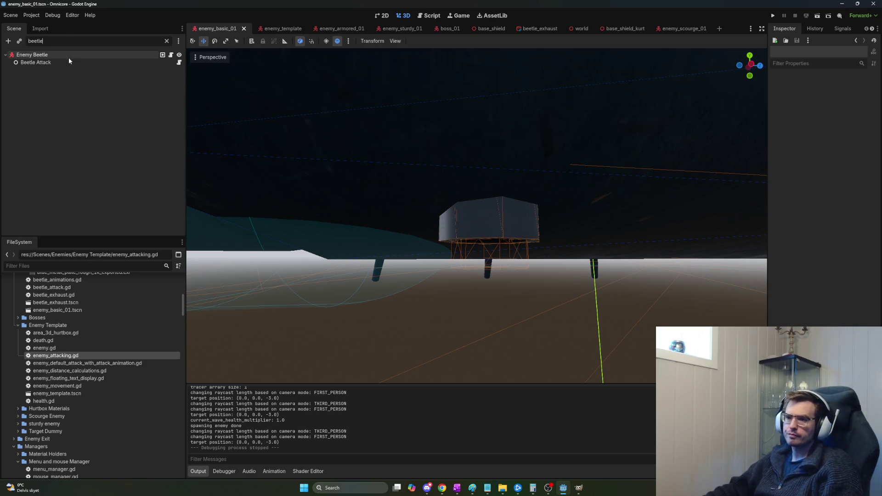
click(101, 63)
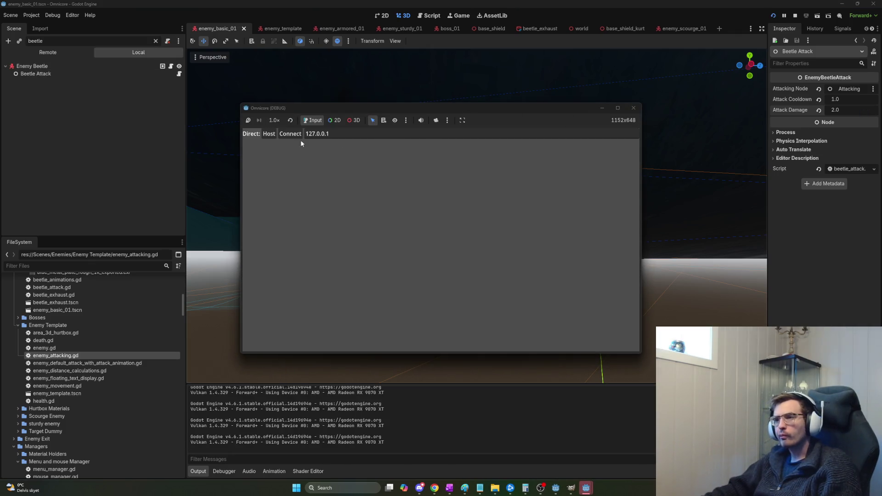
Host the game, maximize the debug window, and speed the game up to 4.0x
click(269, 134)
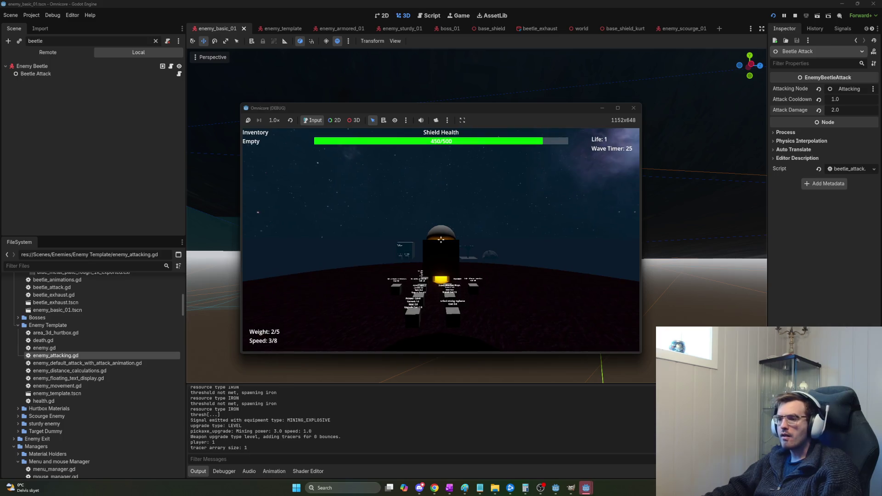
key(Escape)
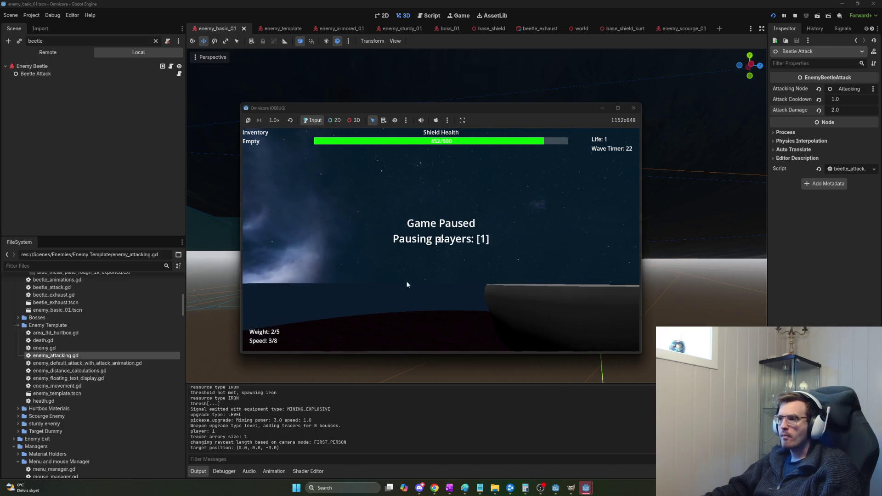
click(618, 110)
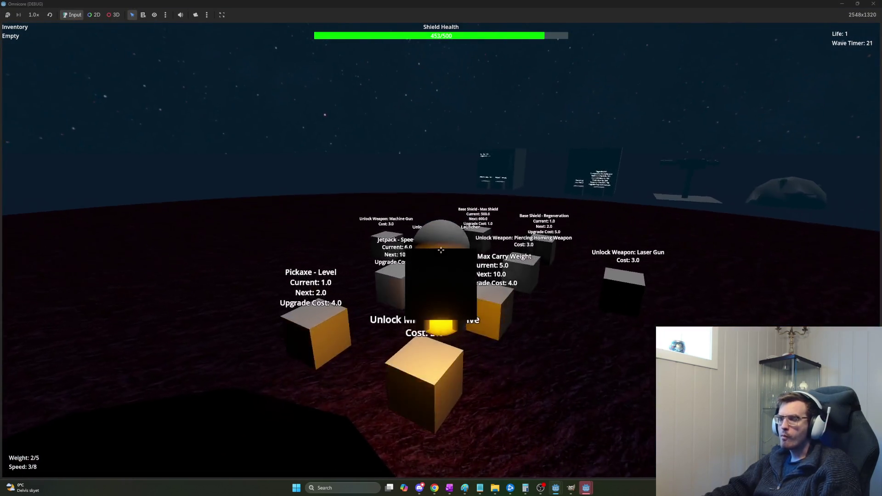
key(Escape)
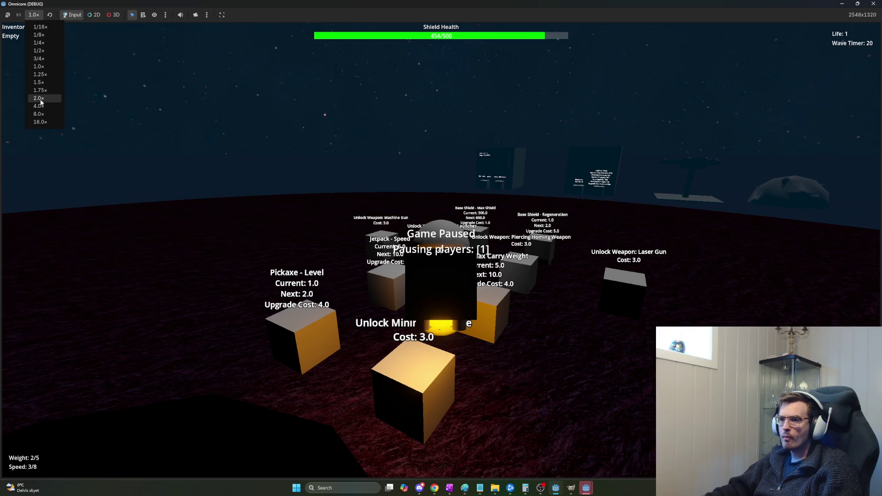
click(39, 109)
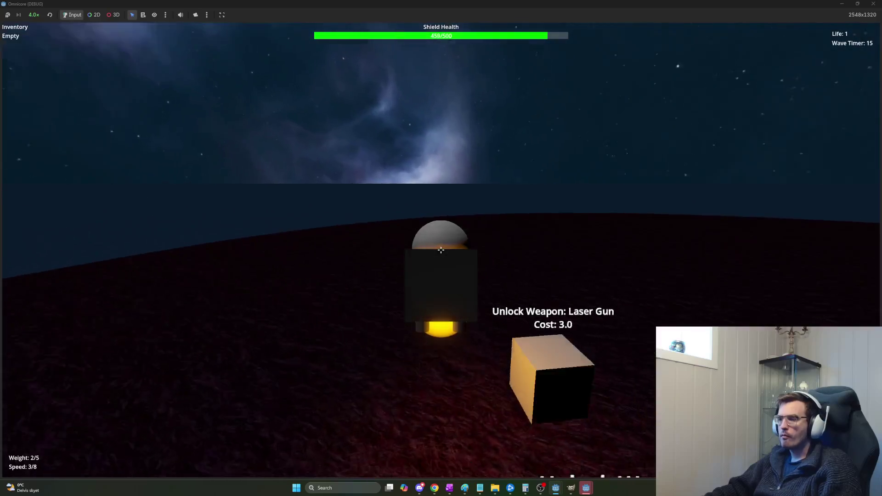
Watch the enemy ships reach the base, grant 99999 money, and walk to the upgrade stations
key(w)
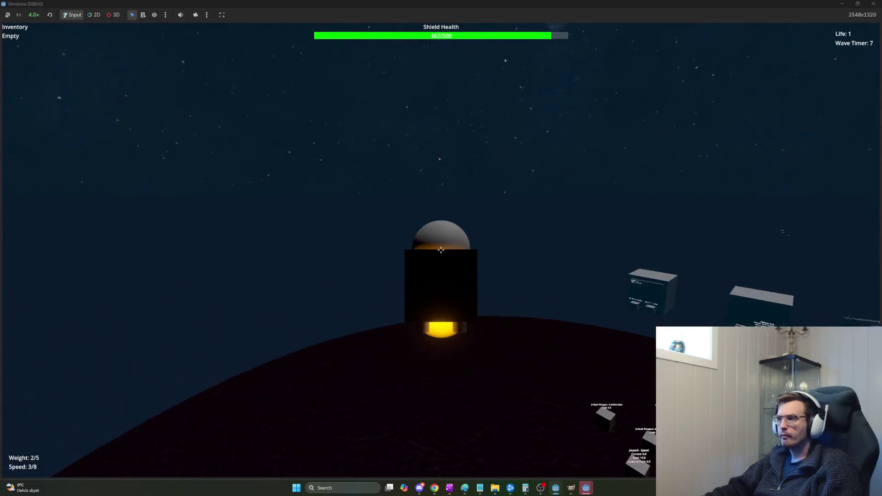
key(w)
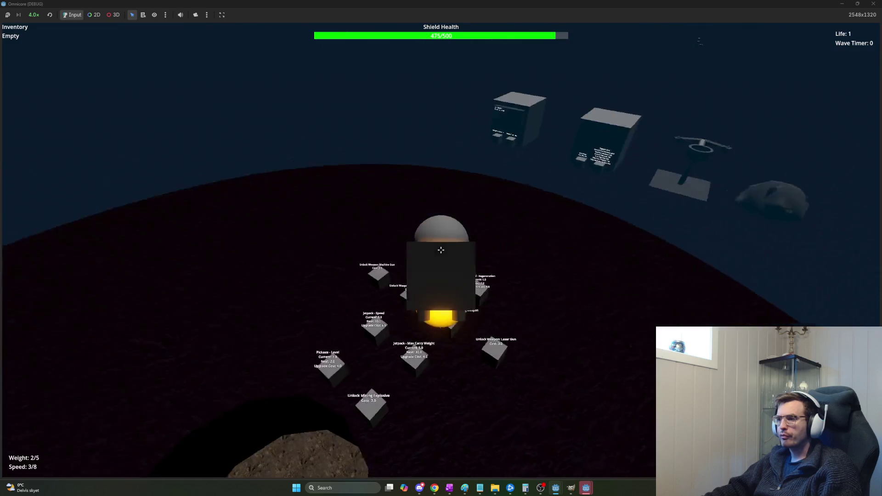
key(w)
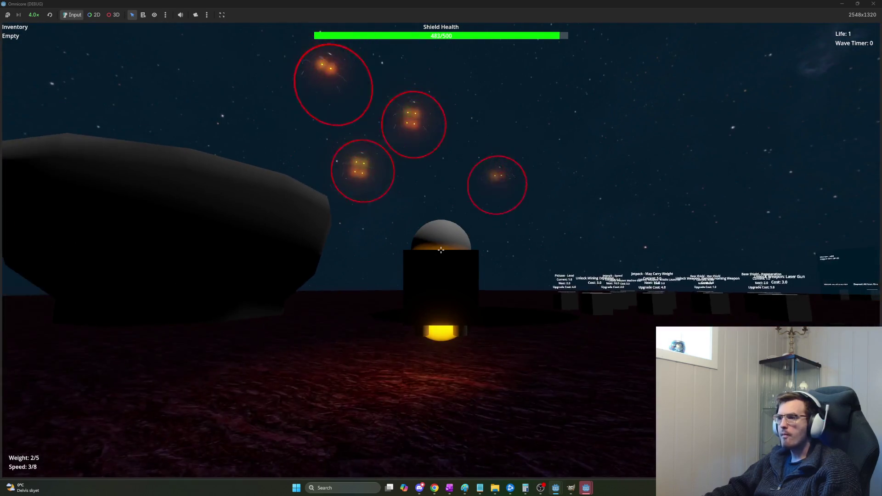
key(d)
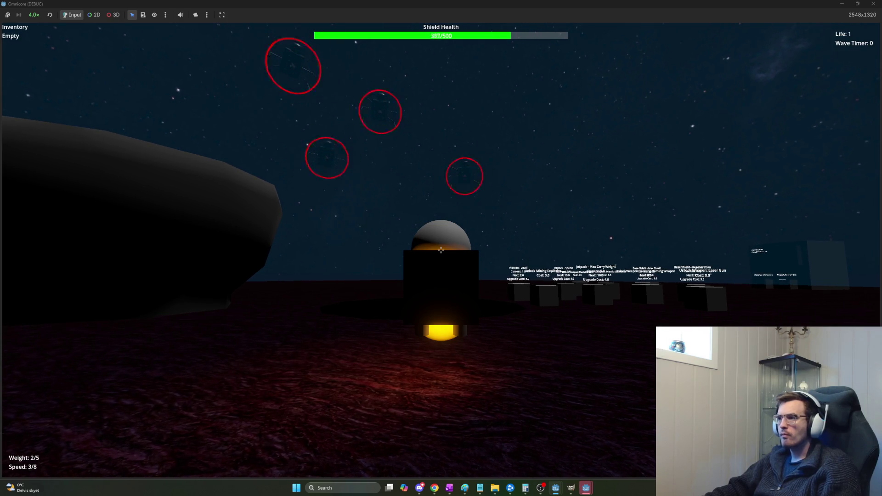
key(Escape)
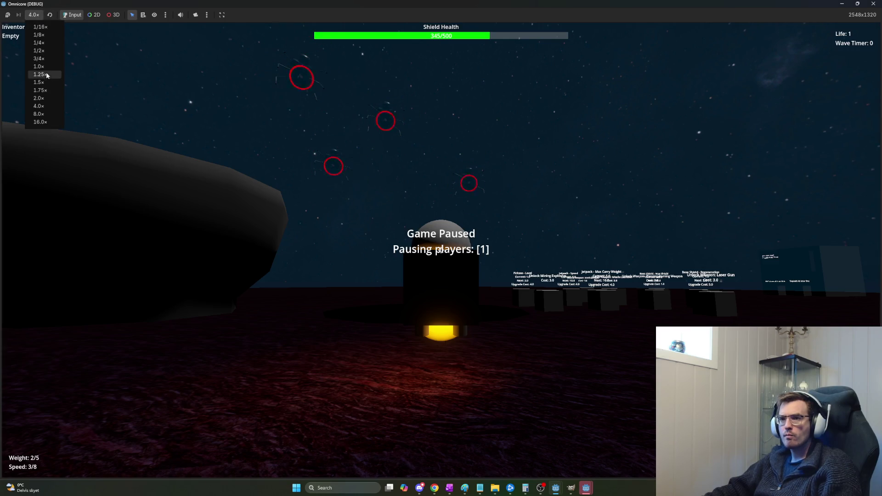
key(Escape)
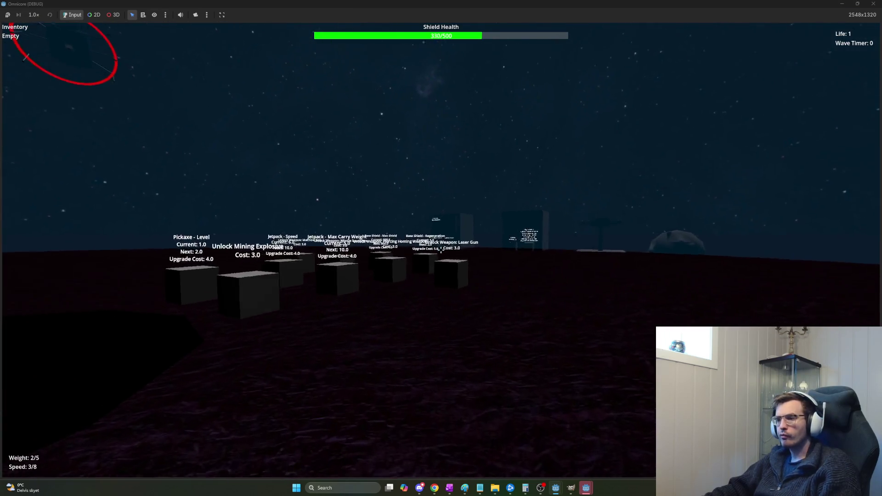
key(w)
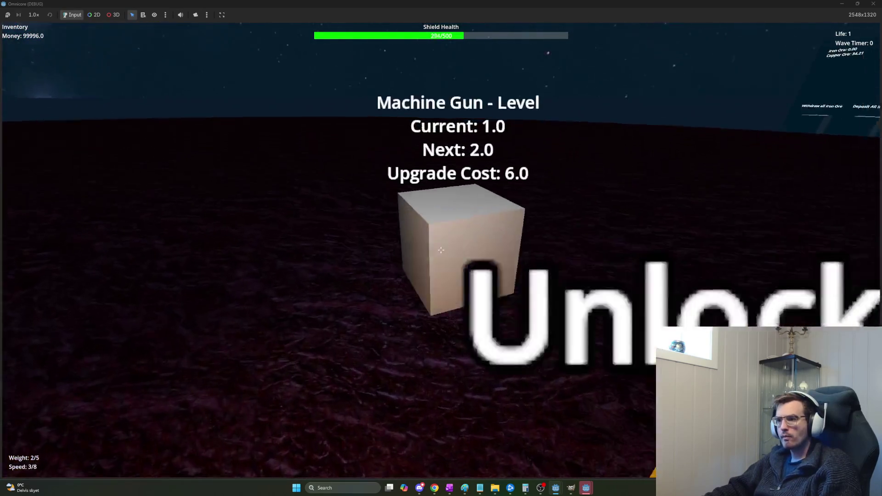
Buy Machine Gun upgrades and start firing the laser at the incoming enemies
click(441, 250)
click(441, 250)
click(441, 250)
click(441, 250)
click(441, 250)
click(441, 250)
click(441, 250)
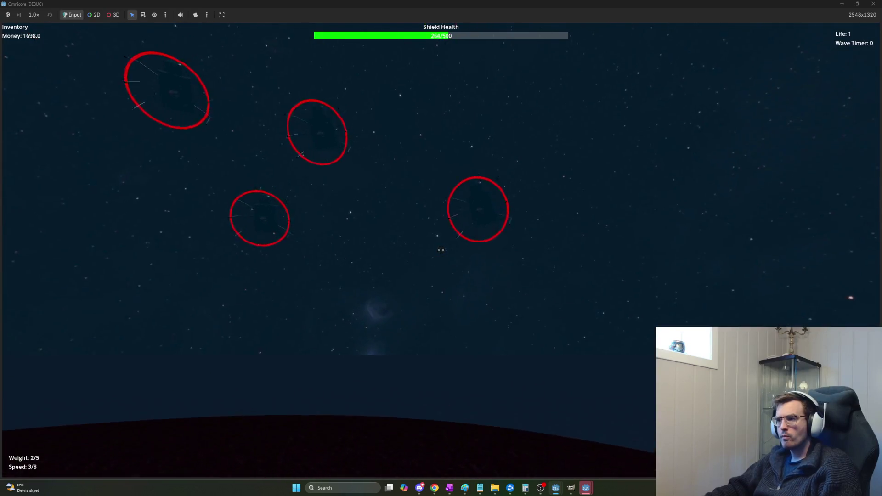
click(441, 250)
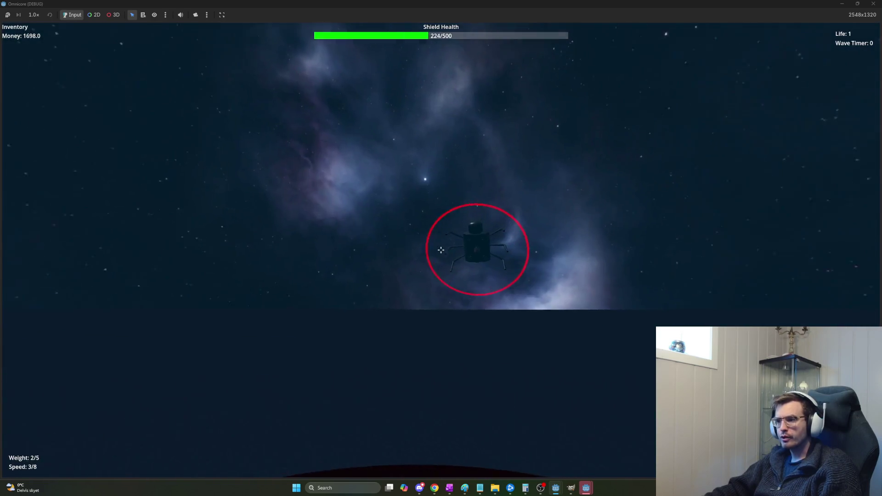
click(441, 250)
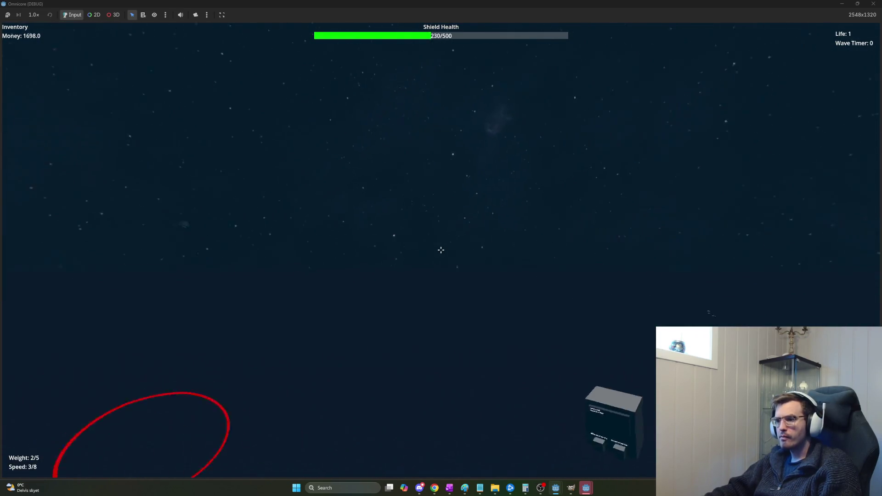
click(441, 250)
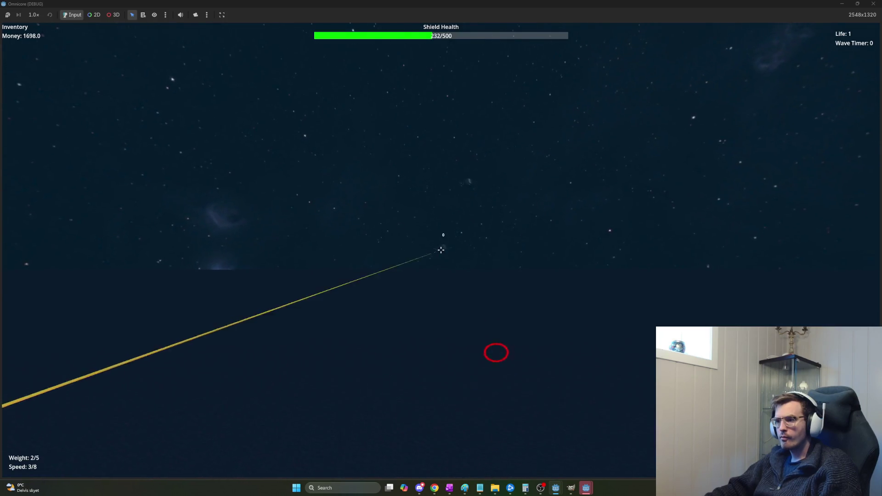
Keep shooting the spiders until the base shield breaks down to 3/250, then stop the game
click(441, 250)
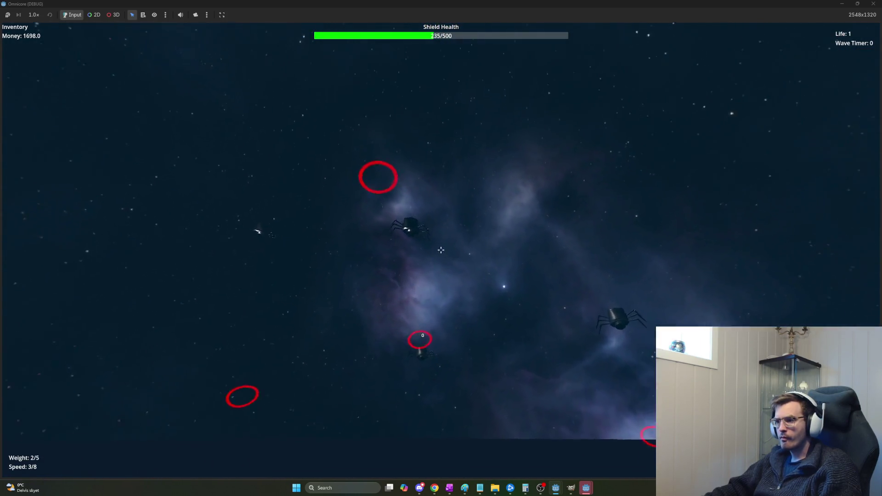
click(441, 250)
click(441, 250)
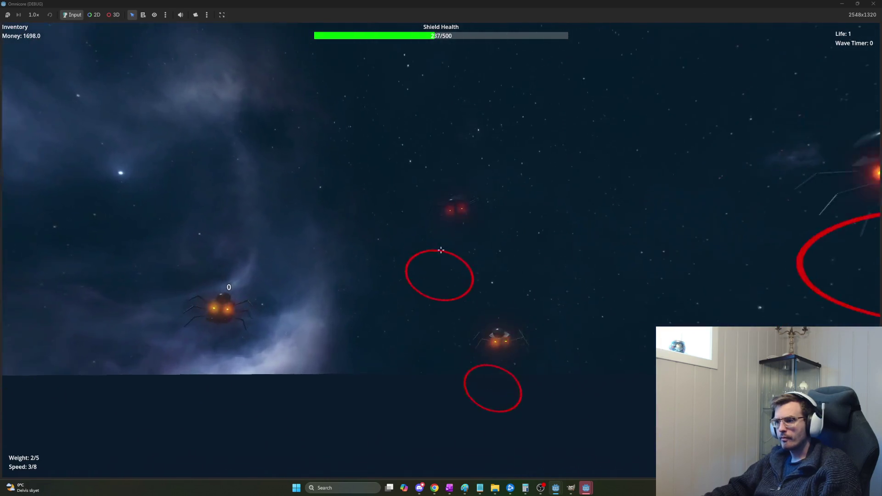
click(442, 250)
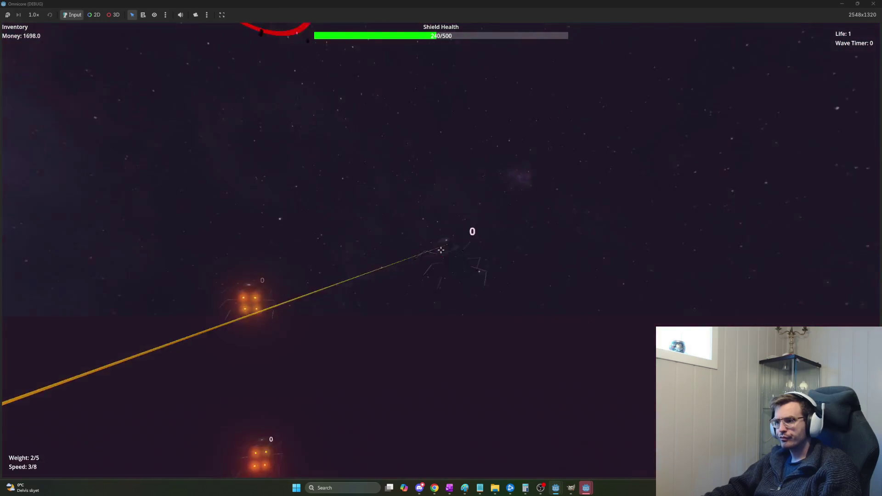
click(441, 250)
click(441, 250)
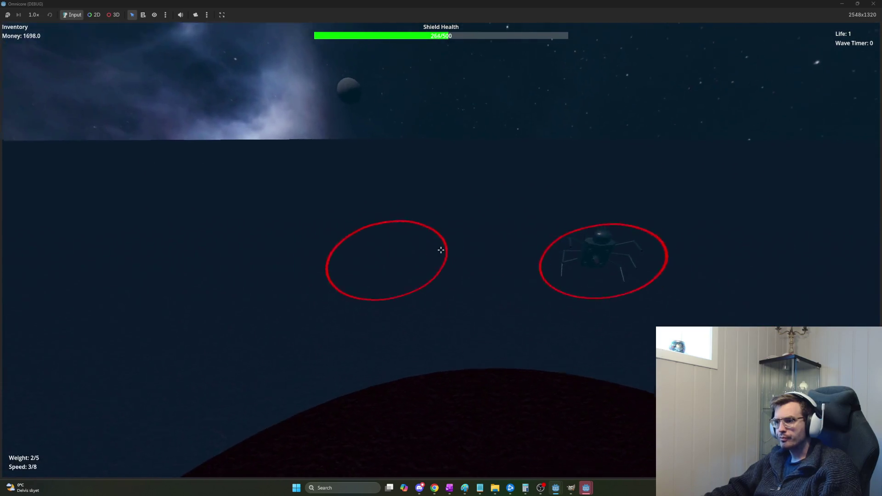
click(442, 250)
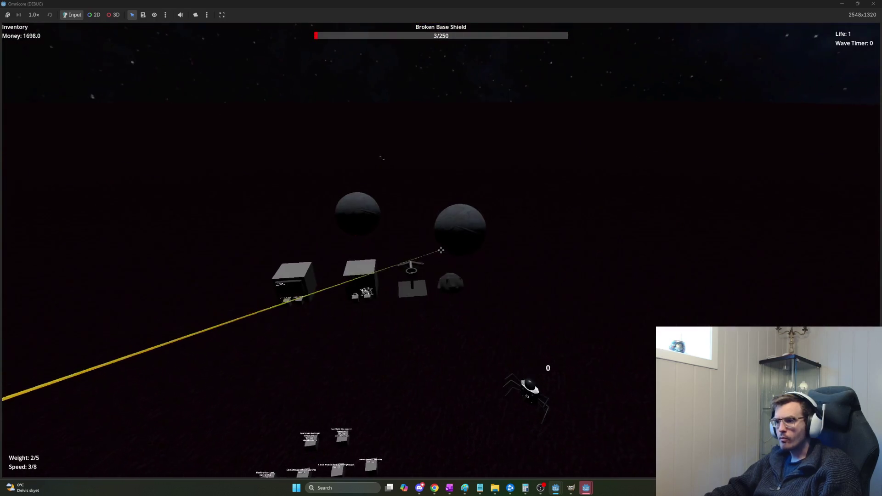
key(F8)
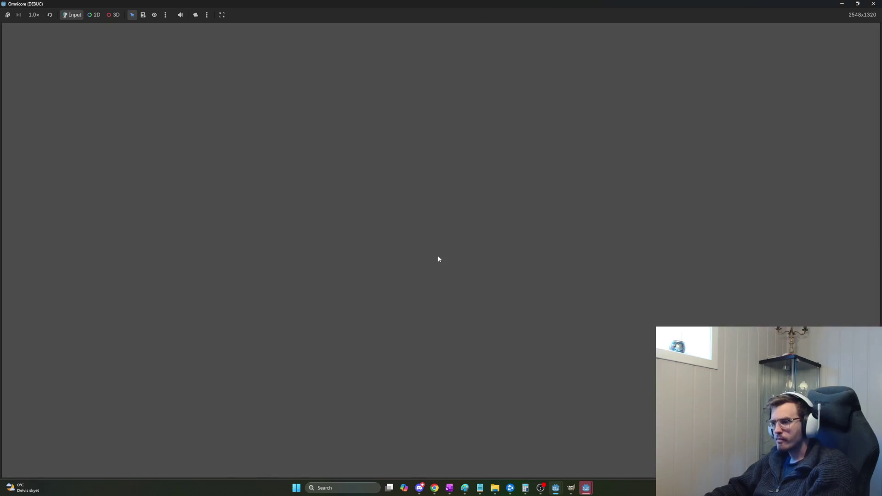
Switch to enemy_armored_01 and inspect its Attack Raycast, targeting z -100 with the Shield layer mask
click(350, 29)
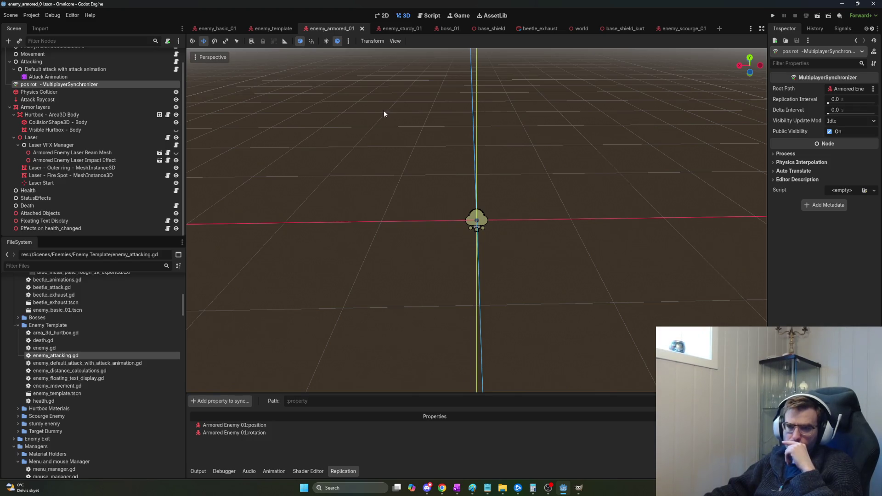
scroll(147, 114, up, 1)
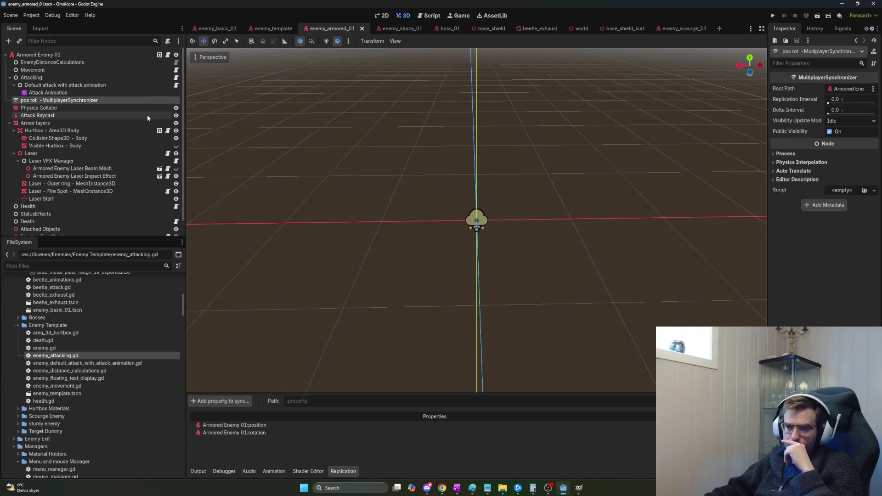
scroll(150, 131, down, 1)
click(158, 115)
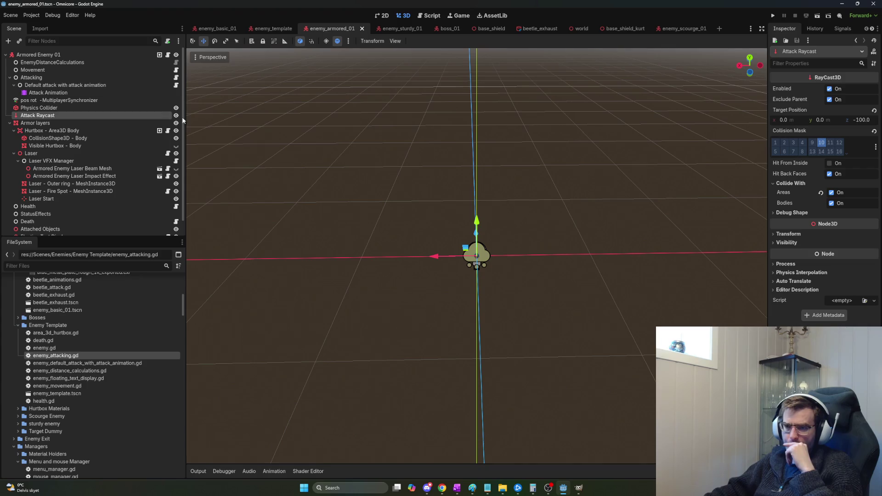
scroll(556, 214, down, 3)
middle_click(549, 225)
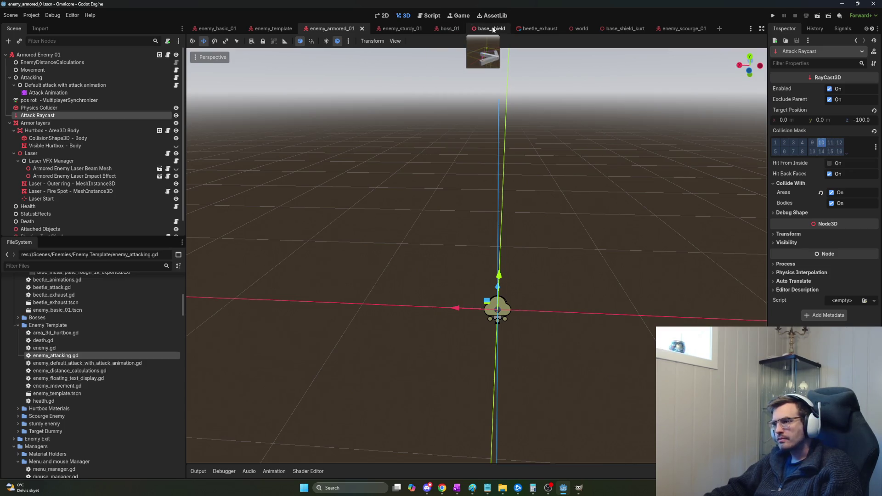
Open Base Shield Kurt from the world scene, make its Shield Area visible, and launch the game
click(580, 29)
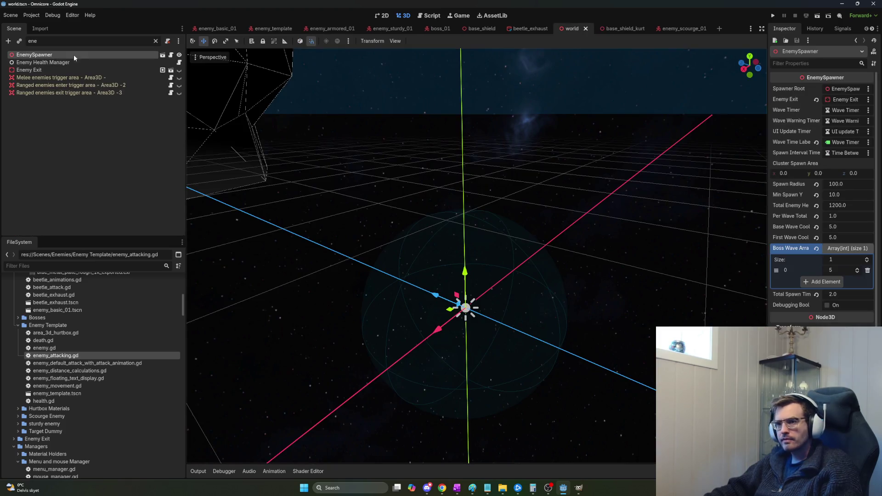
text(shield)
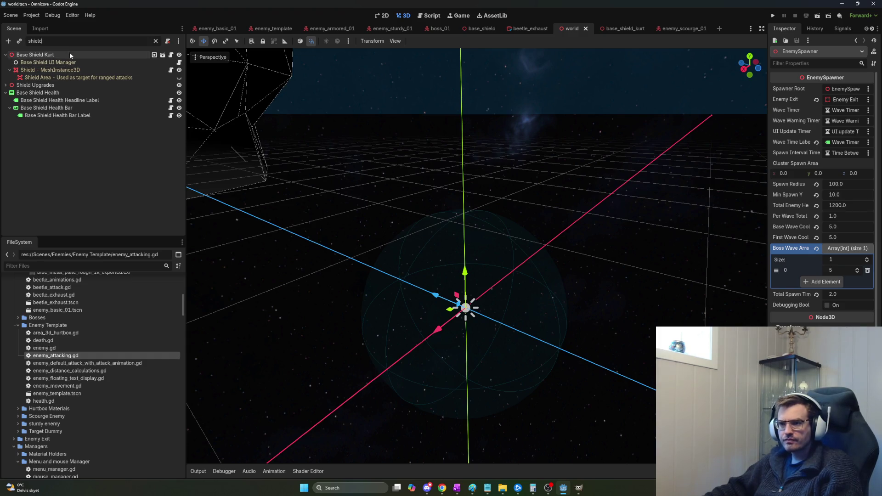
click(68, 53)
click(161, 55)
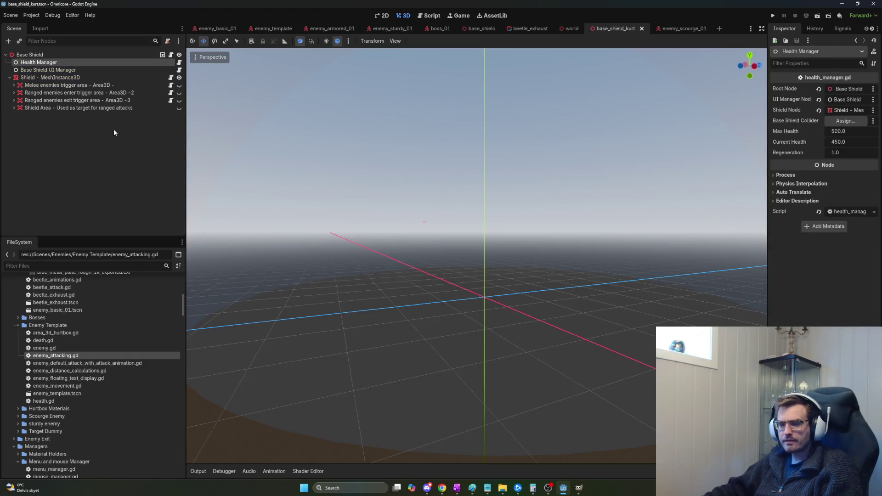
click(91, 108)
click(179, 107)
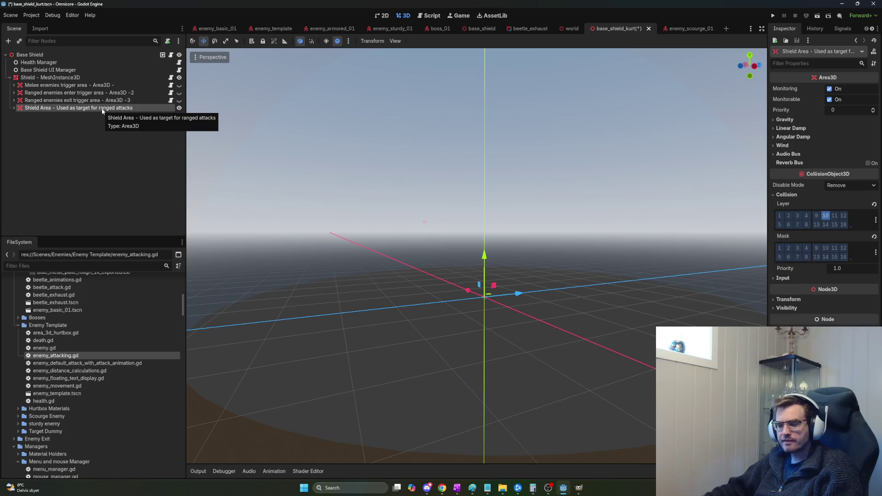
key(F5)
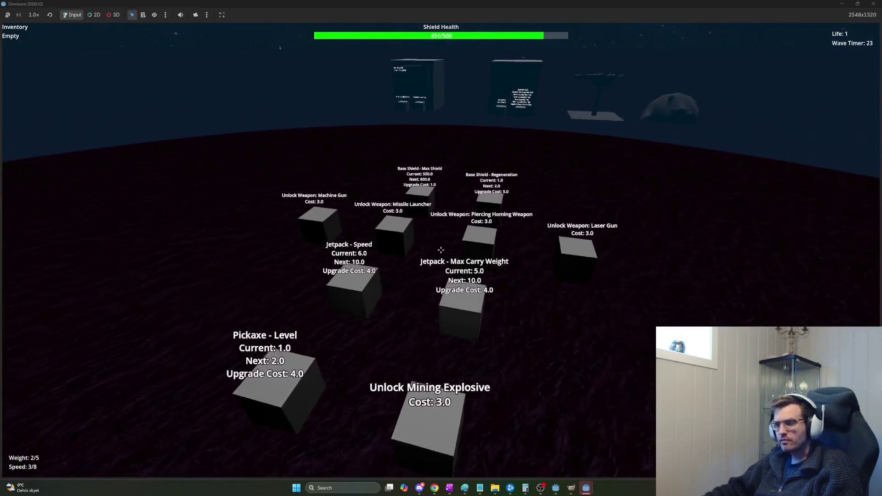
Walk to the shop, unlock the Laser Gun, and test-fire it on the way to the bowl
key(w)
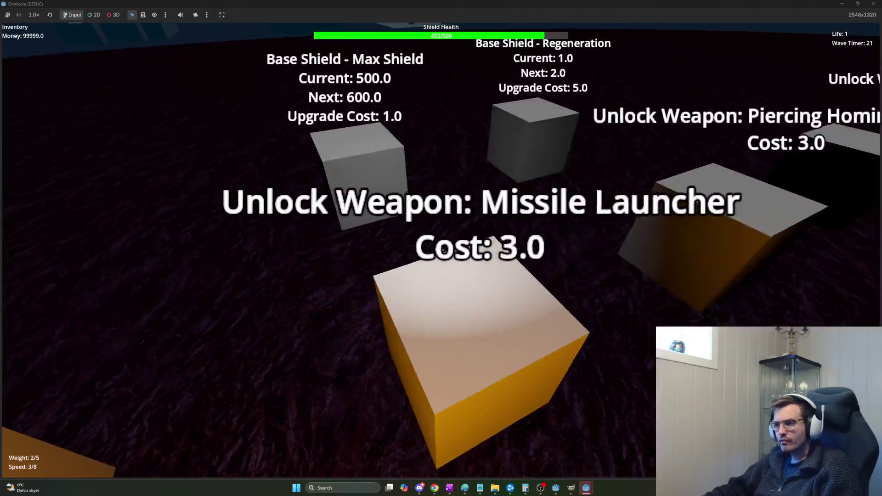
key(w)
key(e)
key(e)
key(e)
click(441, 250)
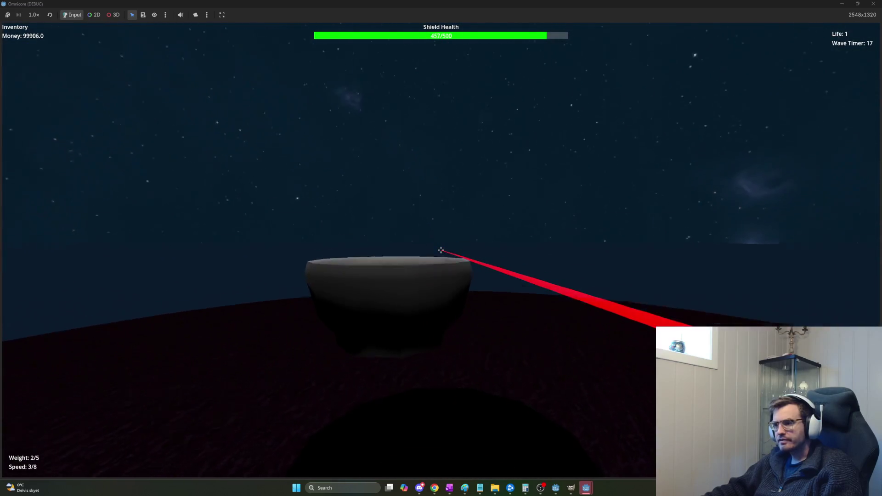
key(w)
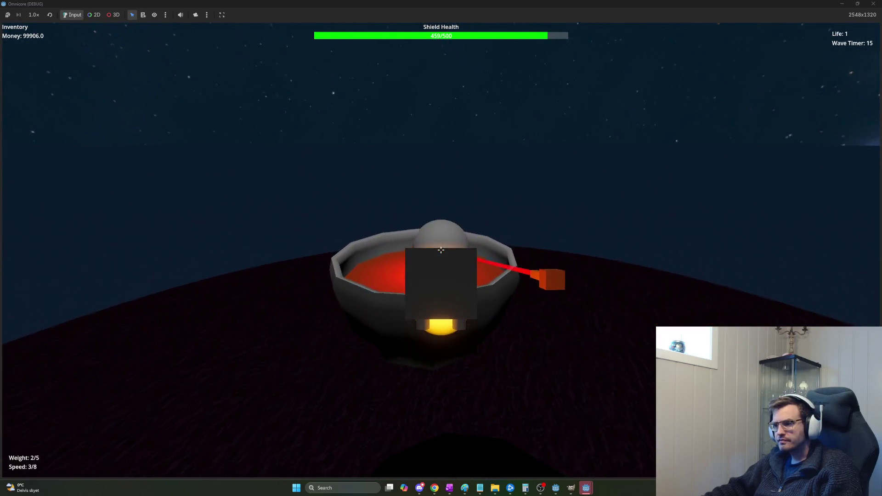
key(w)
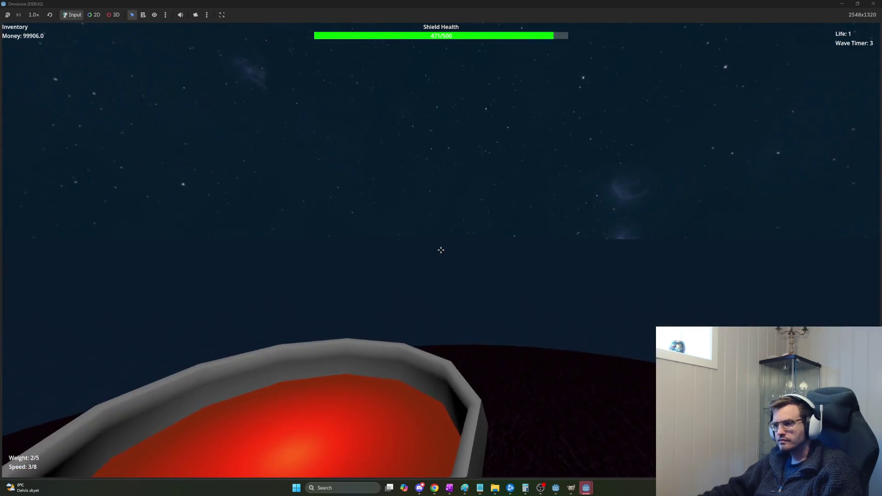
Shoot down the drones attacking the base, keeping the shield near 460/500, then stop the game
click(441, 250)
click(441, 250)
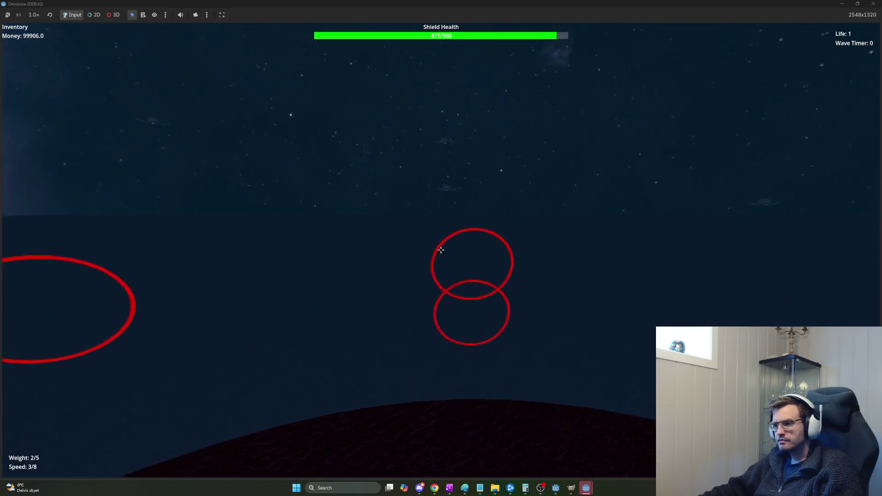
click(441, 250)
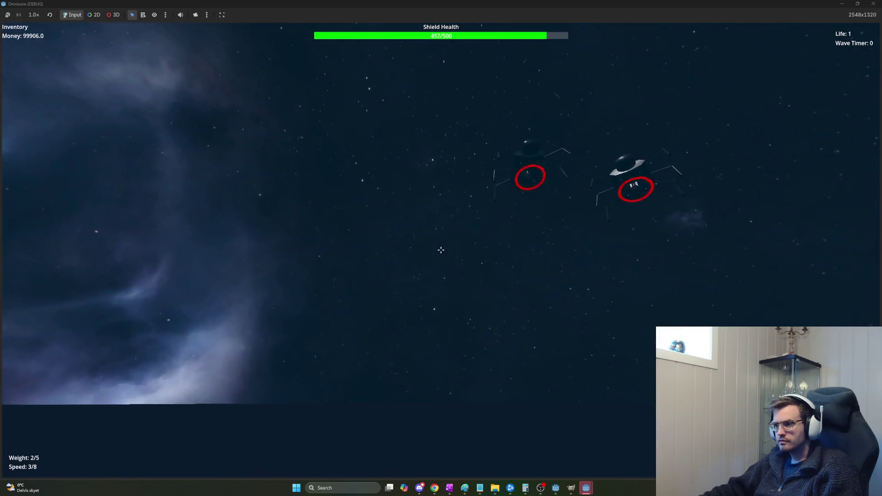
click(441, 250)
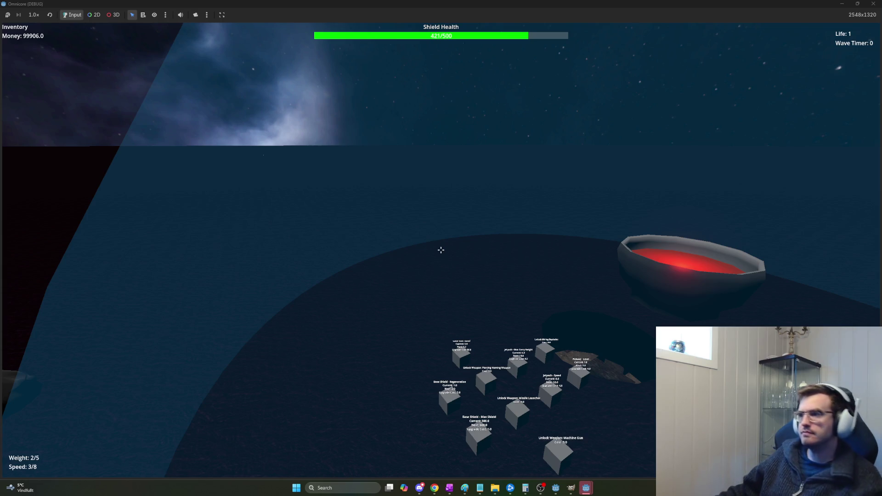
key(s)
key(w)
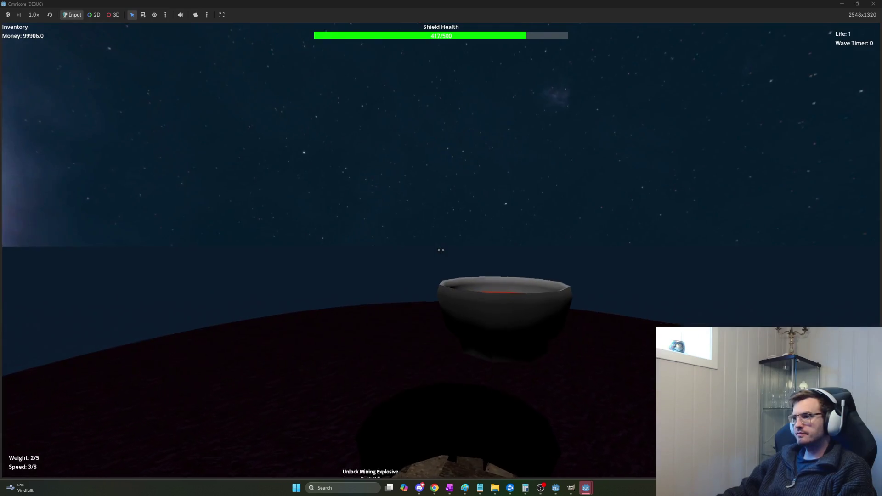
key(w)
key(w)
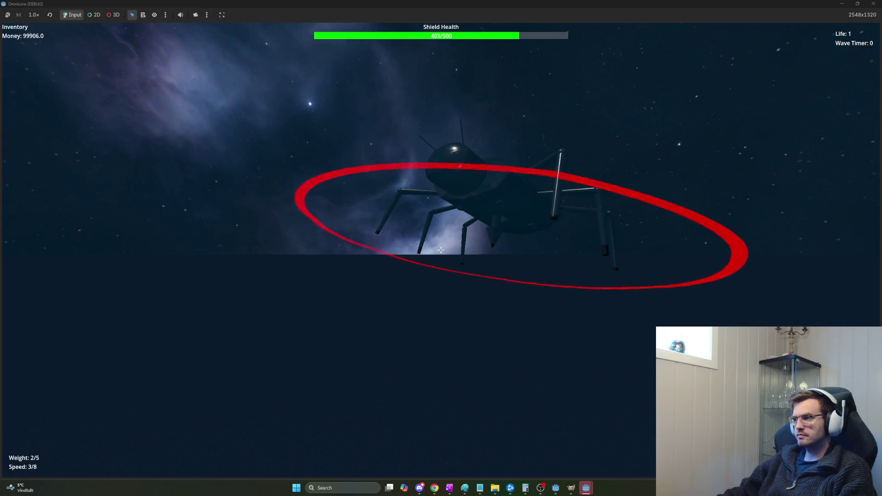
key(F8)
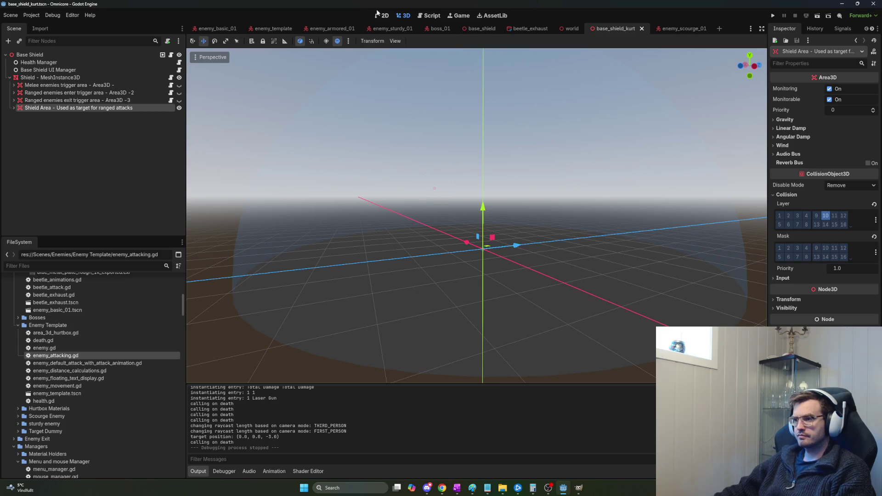
Hide the Base Shield - Regeneration upgrade, set its Current Upgrade Value to 0.0, and relaunch the game
click(569, 30)
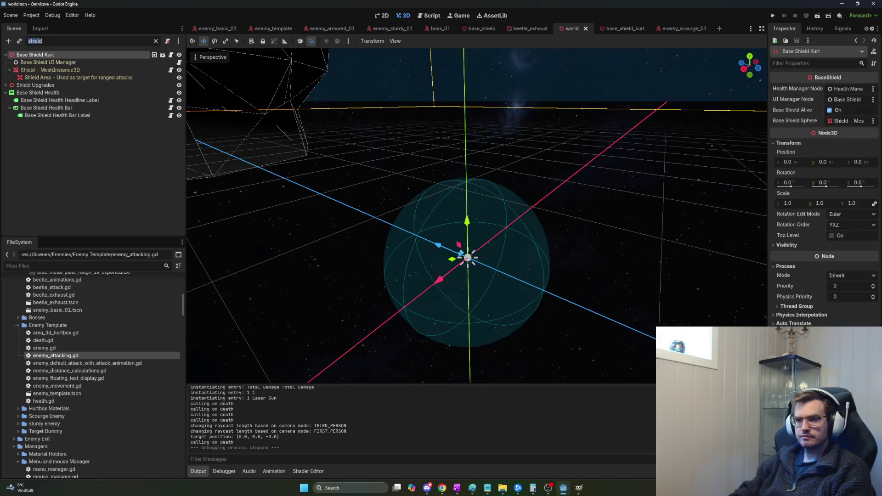
text(shield)
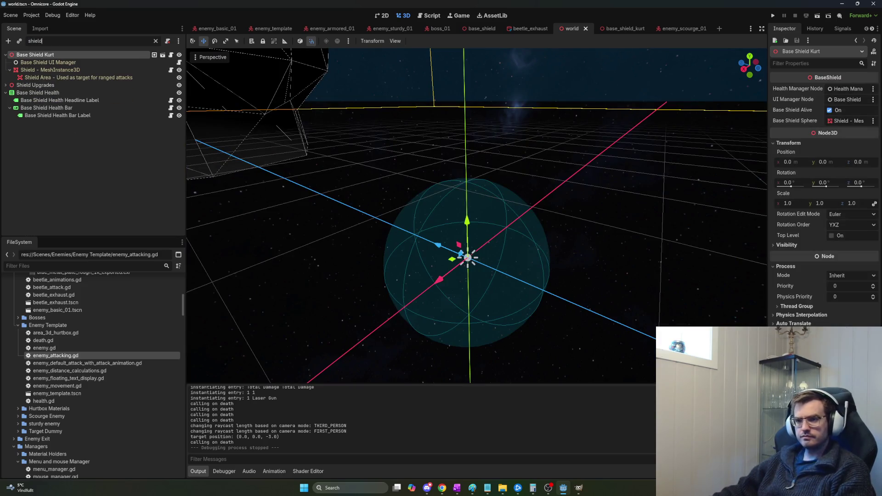
click(6, 85)
click(57, 100)
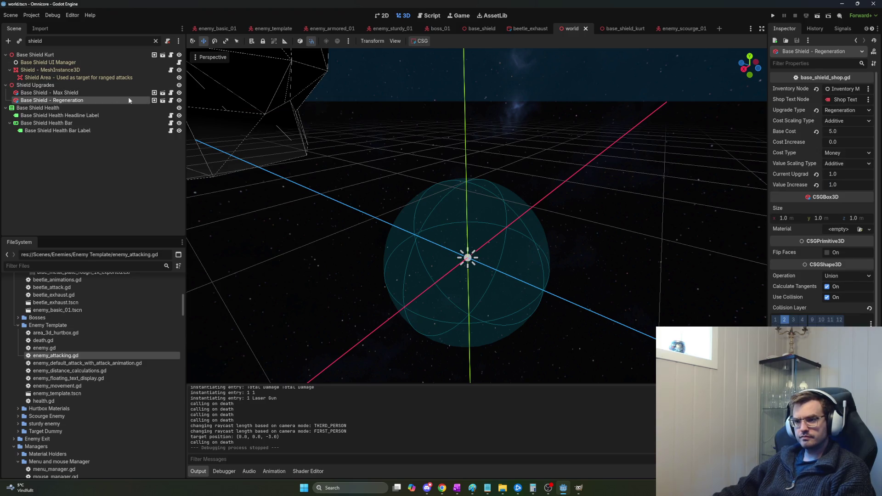
click(178, 100)
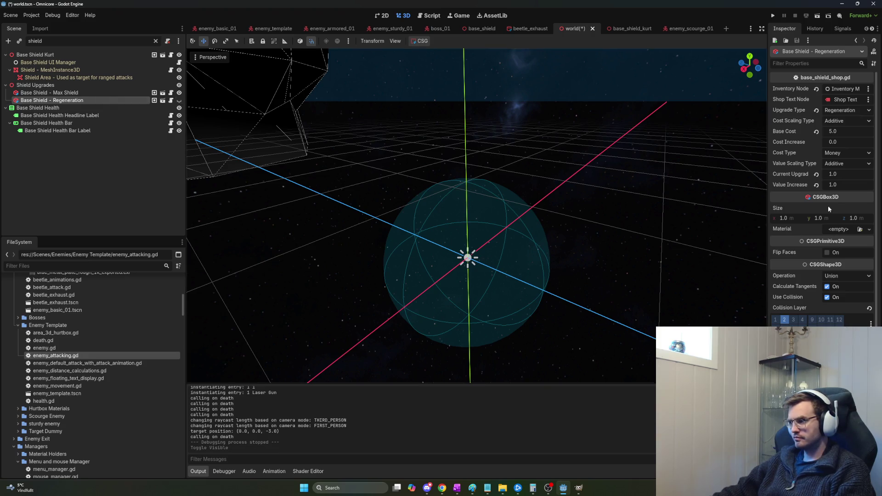
drag(842, 175, 845, 176)
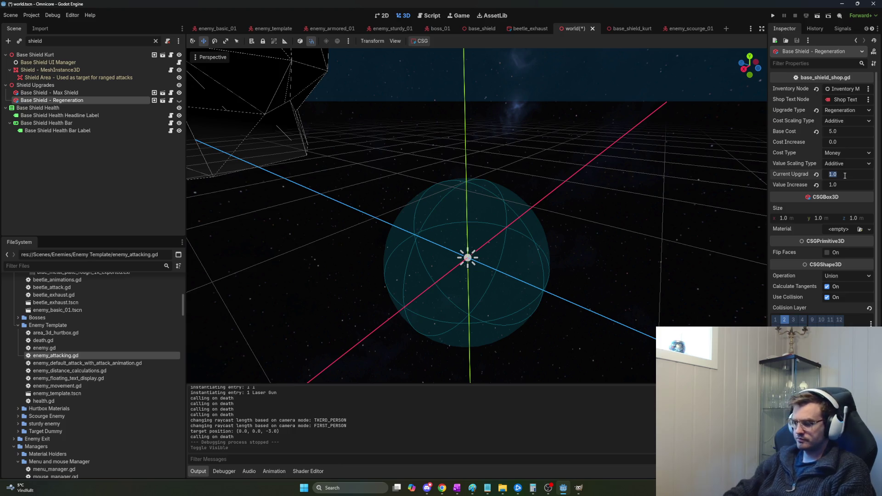
key(F5)
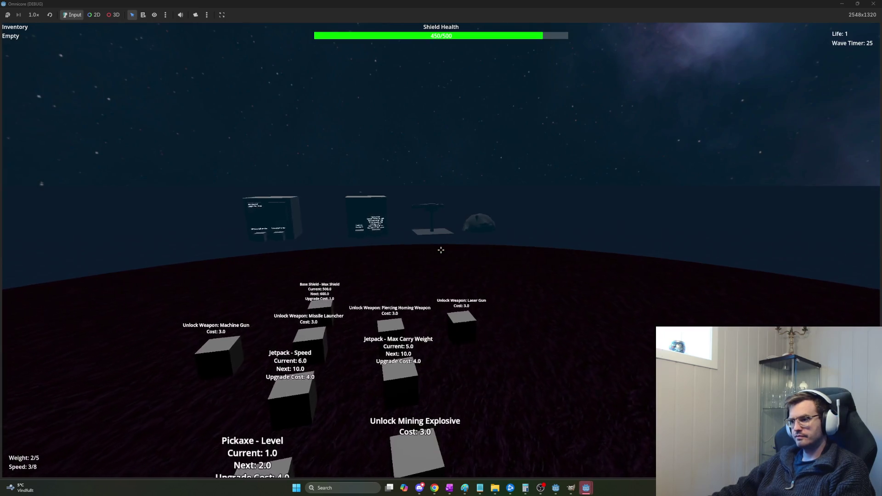
Leave the running game at the upgrade shop and return to the editor with the regeneration node deselected
key(w)
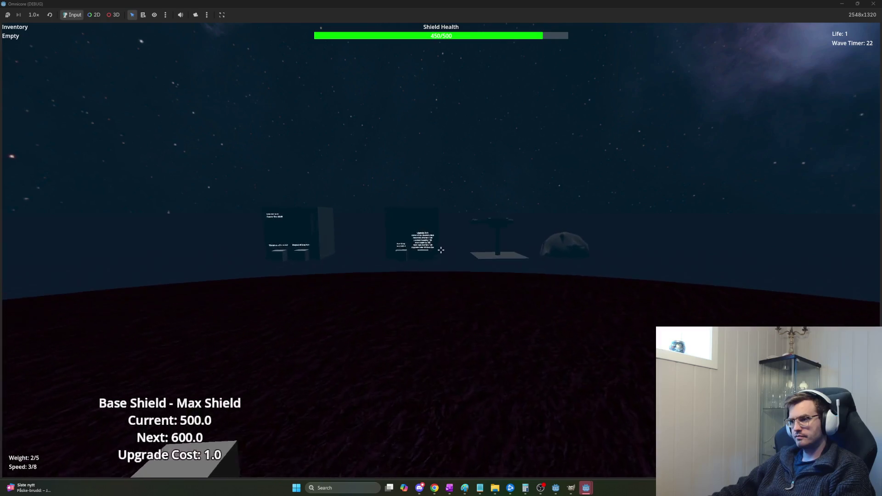
key(w)
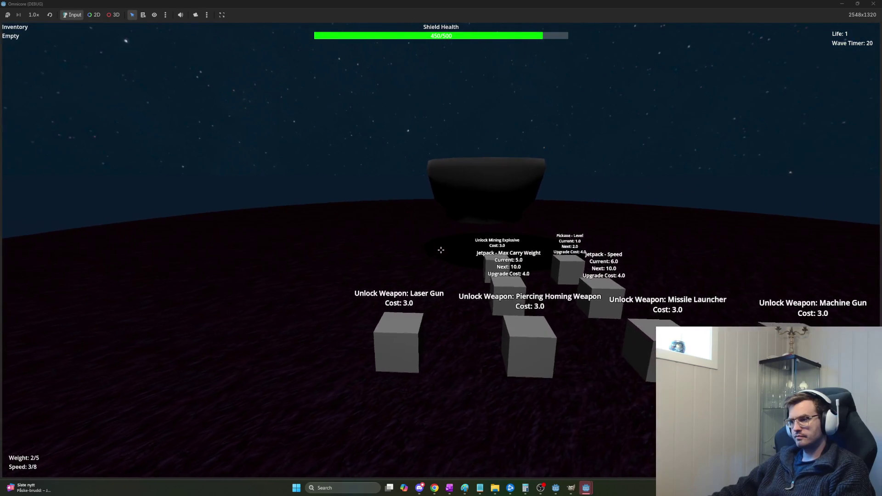
key(alt+Tab)
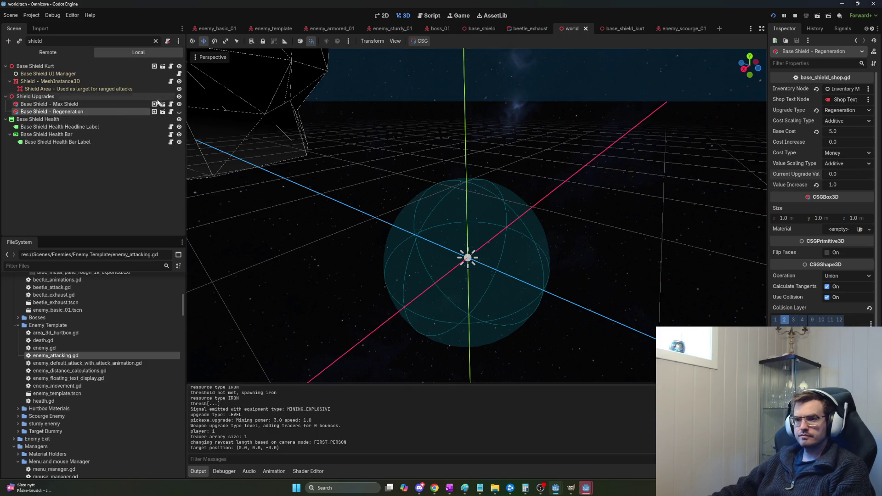
click(145, 221)
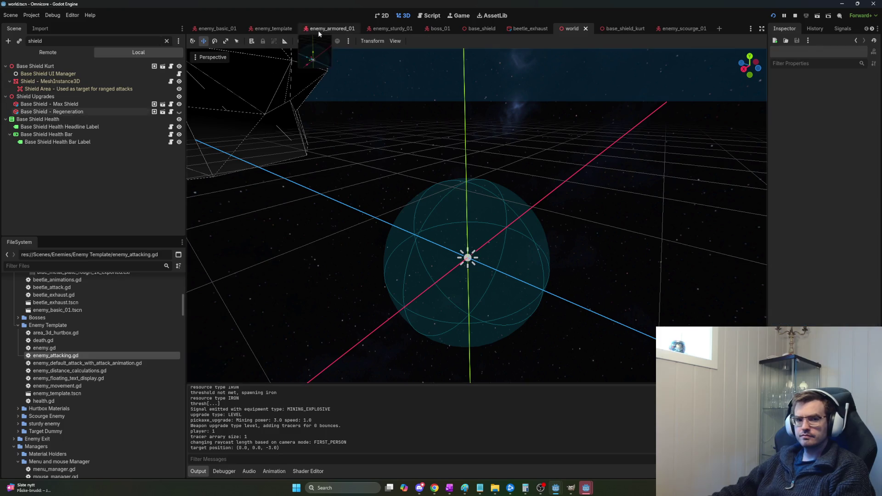
Open health_manager.gd from the base_shield_kurt scene's Health Manager node and go to max_health (450)
click(613, 31)
click(171, 66)
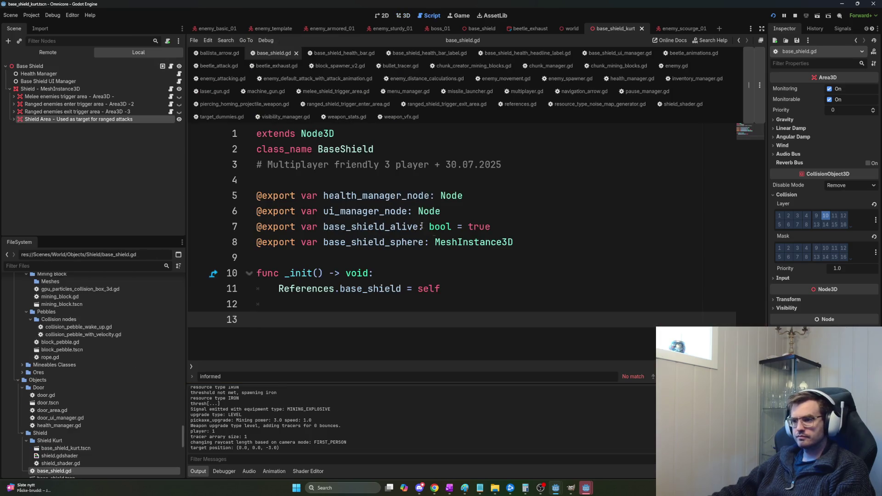
click(180, 74)
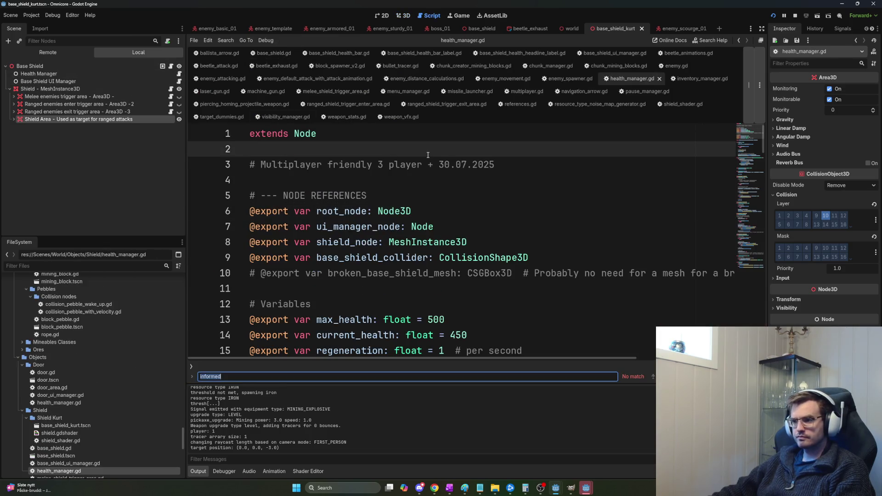
text(450)
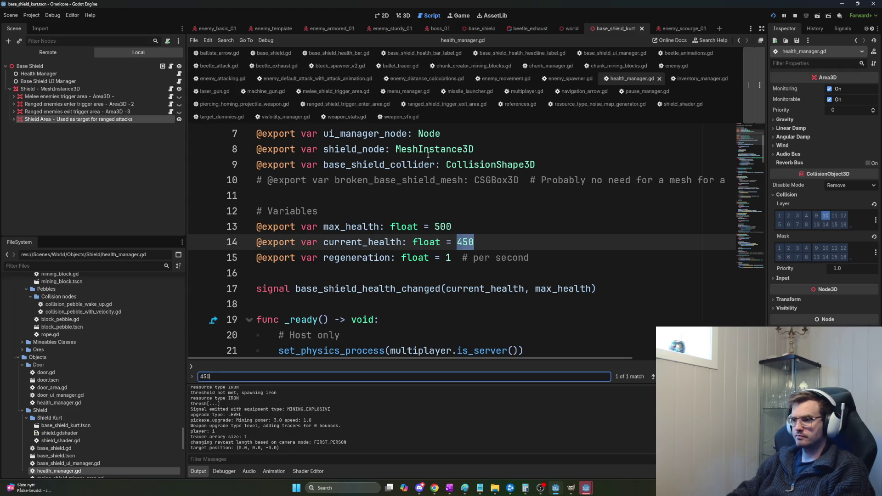
click(469, 242)
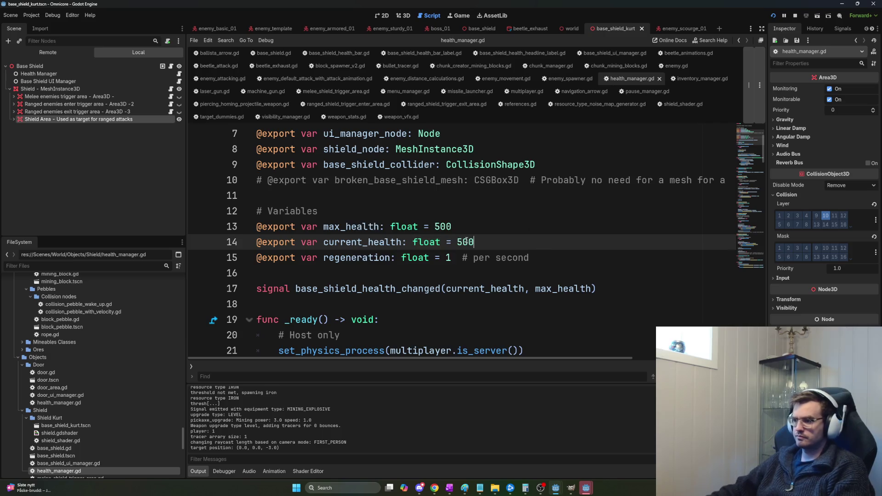
click(467, 226)
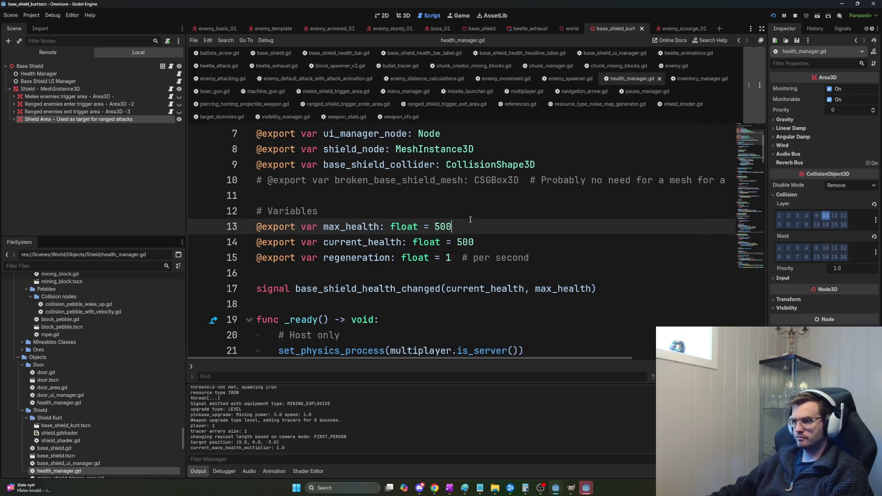
Add current_health = max_health to the _ready function
double_click(360, 243)
scroll(450, 308, down, 2)
click(483, 274)
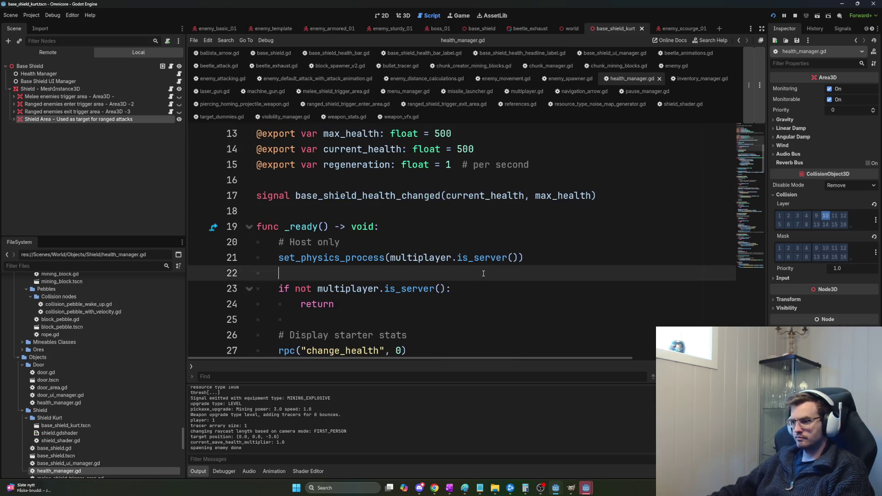
key(Return)
key(Return)
key(Up)
text(current_health)
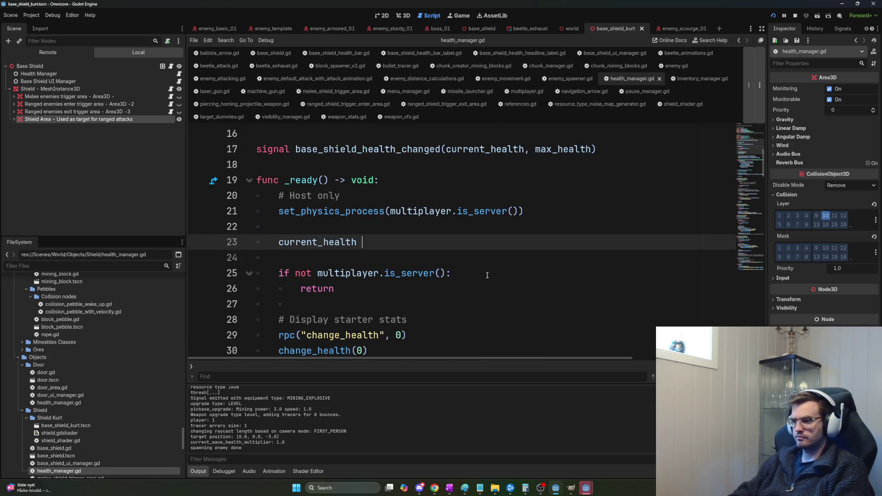
key(BackSpace)
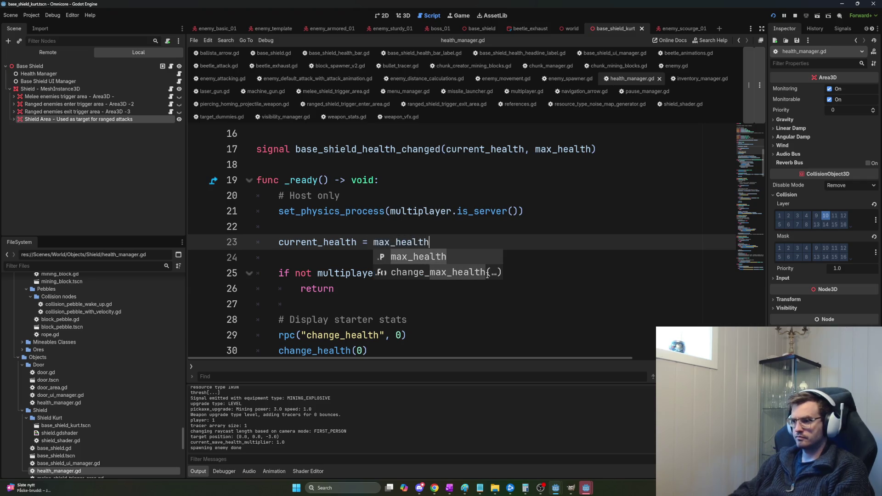
key(Escape)
Remove current_health's default value, save health_manager.gd, and launch the game with F5
scroll(505, 253, up, 3)
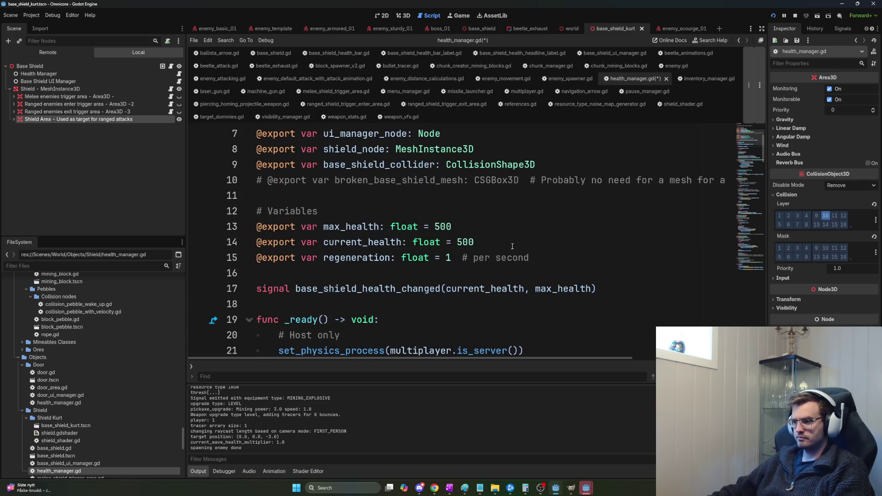
scroll(494, 254, up, 2)
scroll(409, 269, down, 2)
triple_click(475, 224)
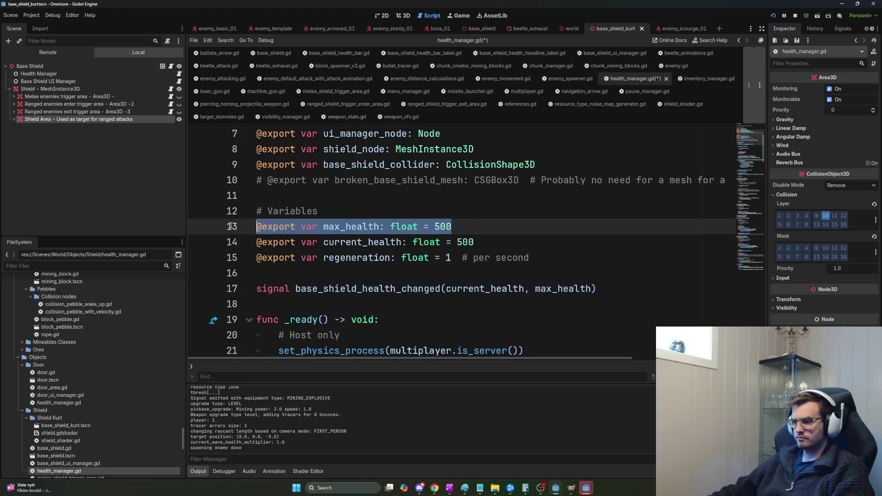
click(451, 241)
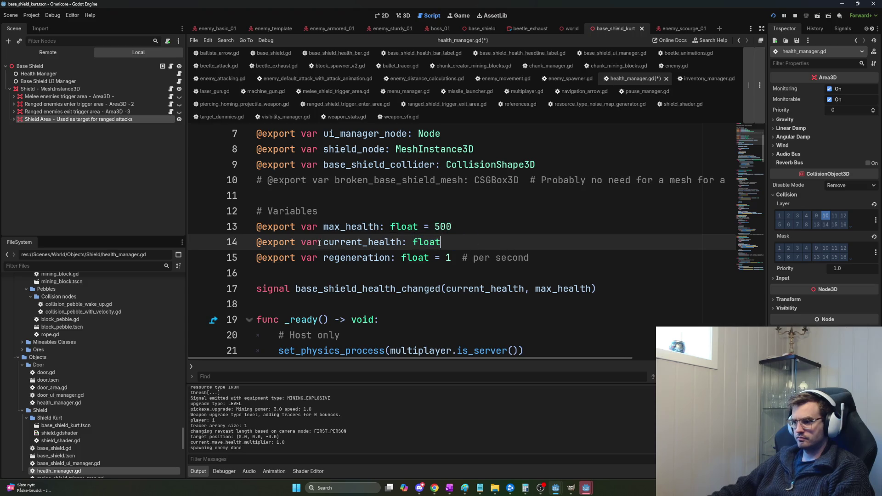
double_click(276, 242)
key(Delete)
key(Delete)
key(ctrl+s)
scroll(363, 279, down, 4)
key(F5)
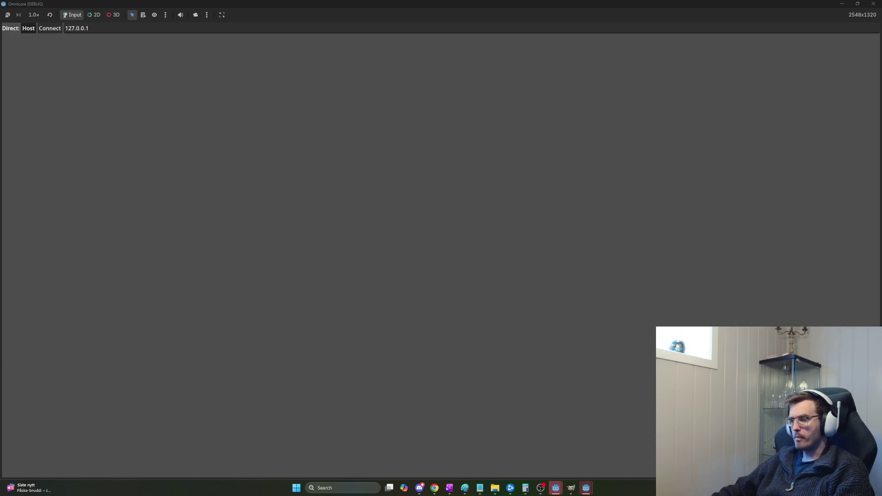
Host a new game and mine the rock platform, collecting the red crystals and ore
click(28, 28)
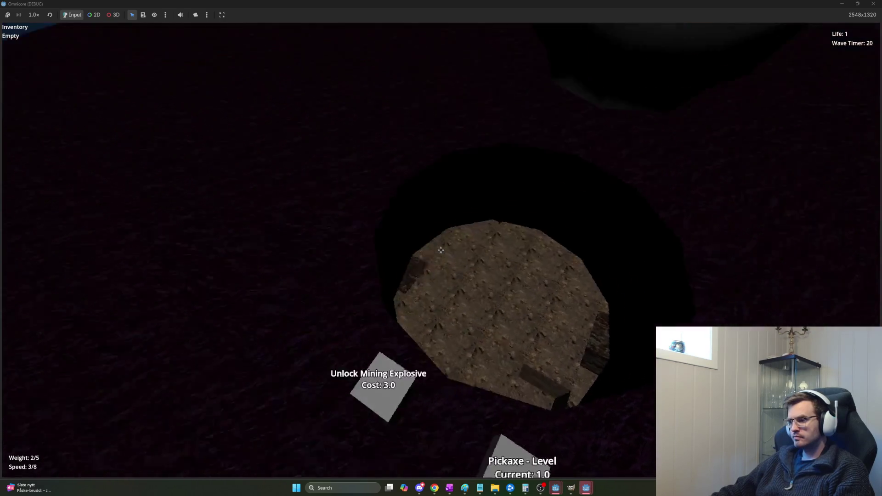
key(w)
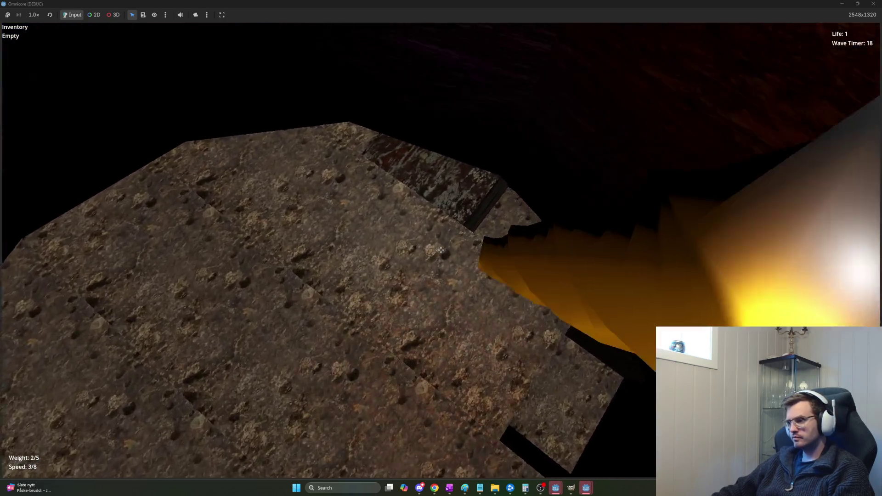
click(440, 250)
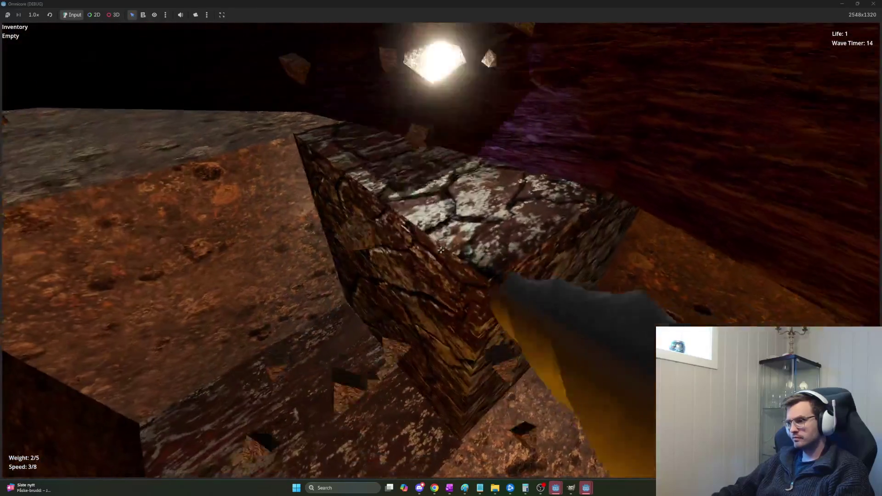
click(440, 250)
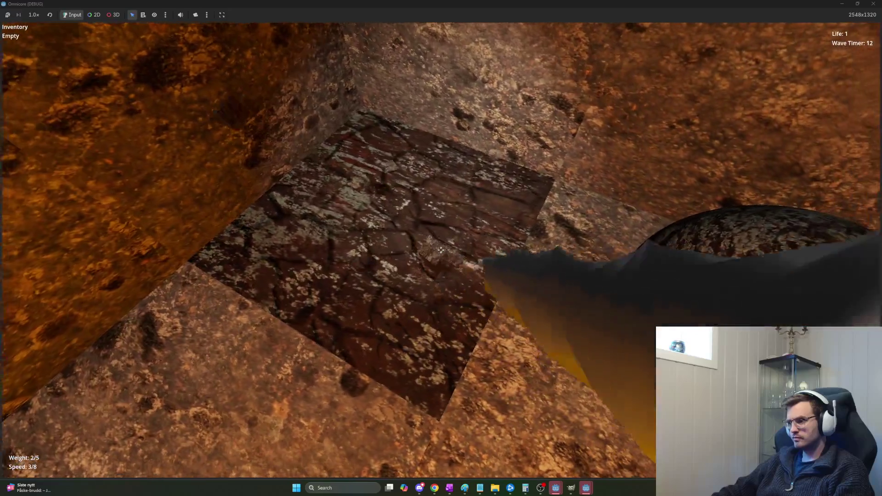
click(440, 250)
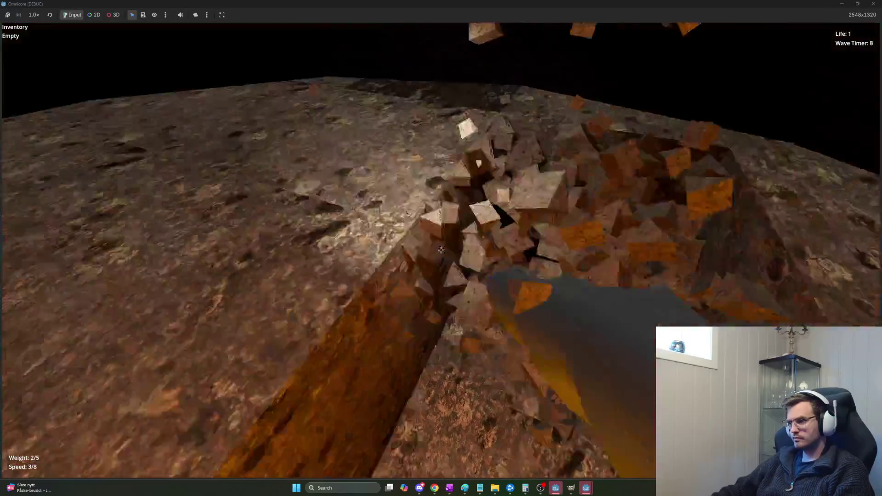
click(441, 250)
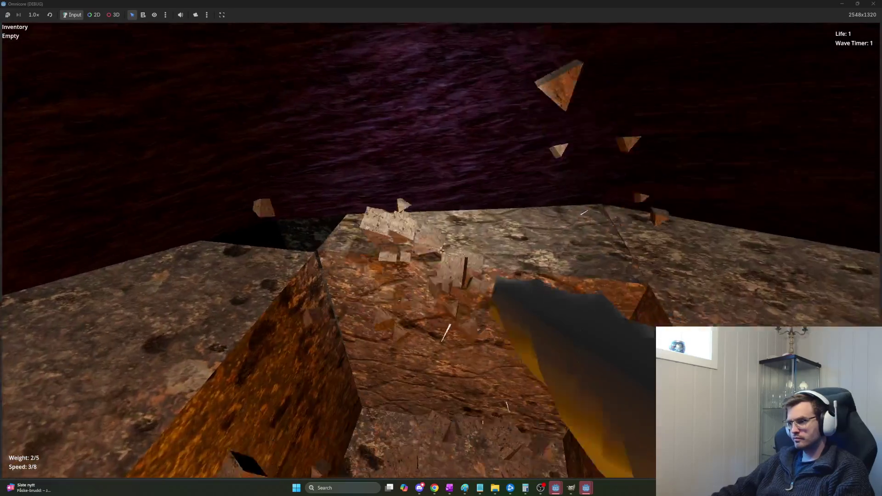
click(440, 250)
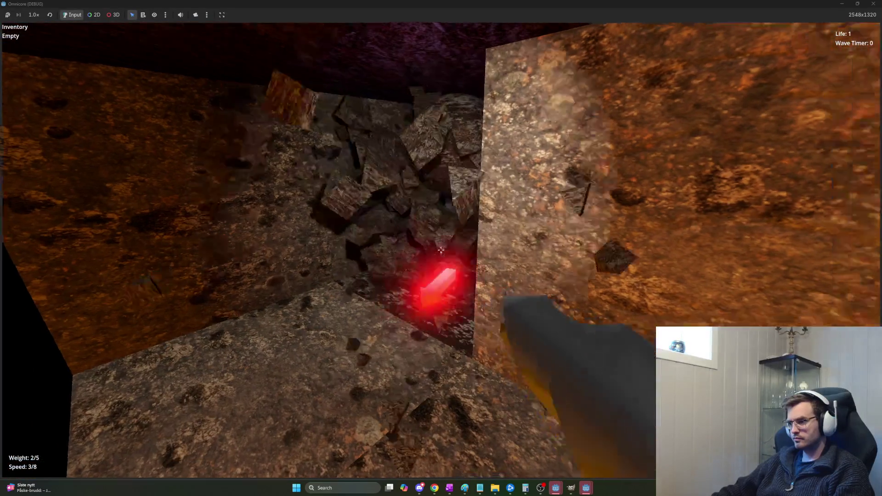
click(441, 250)
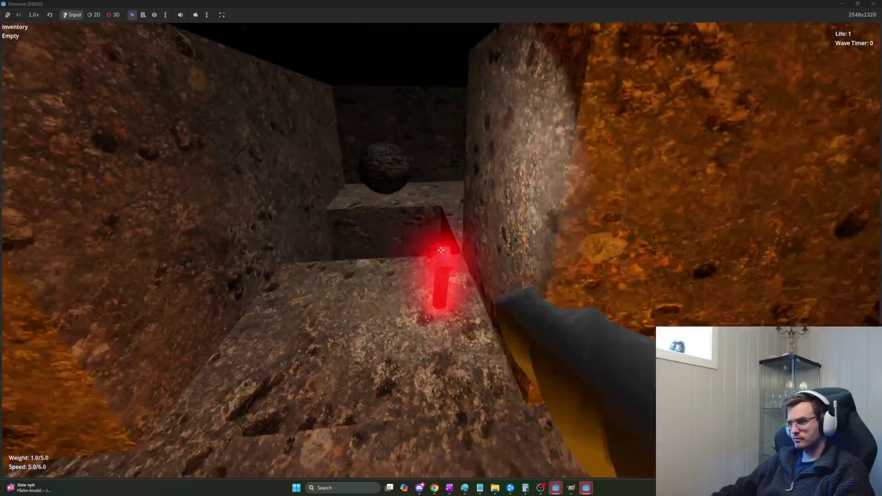
click(440, 250)
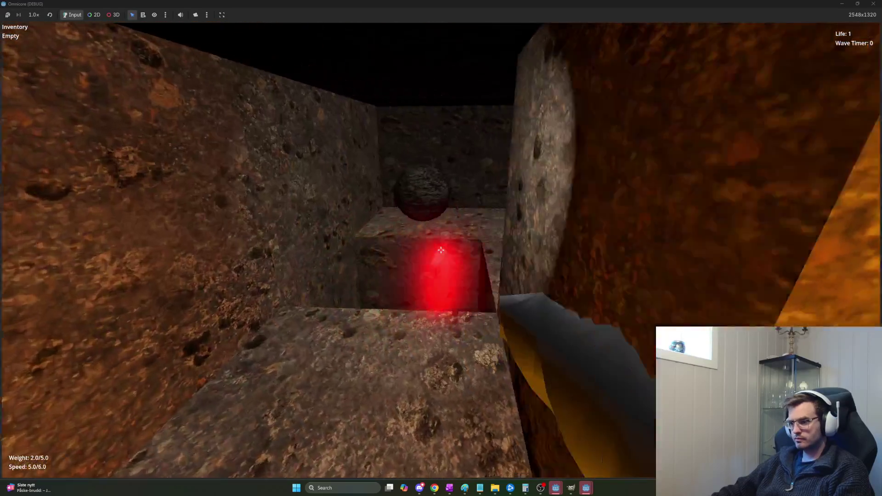
click(440, 251)
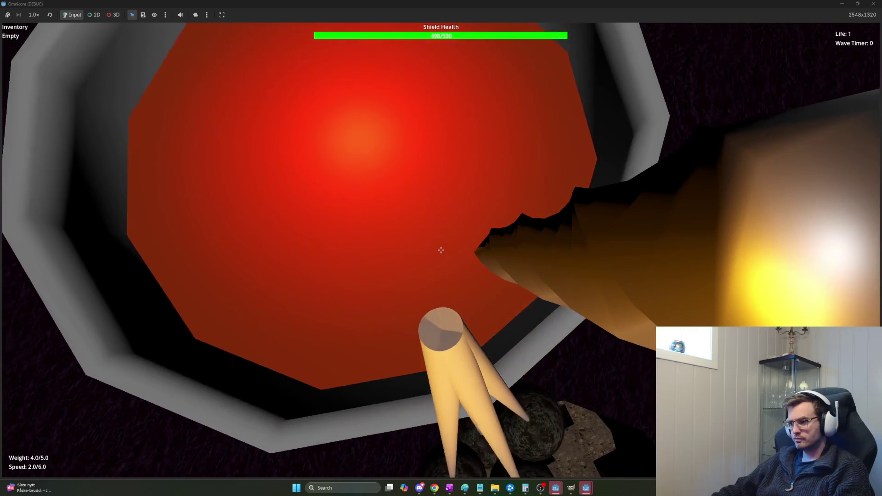
Deposit the ore in the red pit and unlock the Machine Gun
key(q)
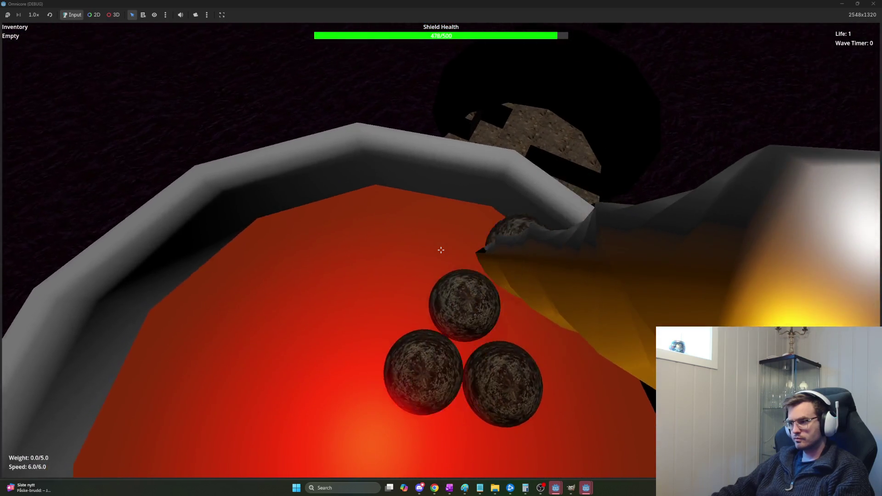
key(w)
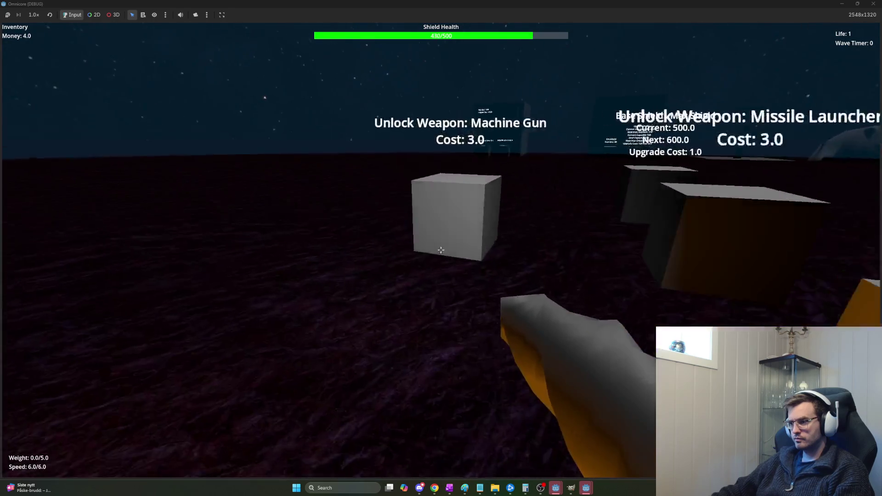
key(e)
Turn toward the attacking drone and keep shooting it
key(s)
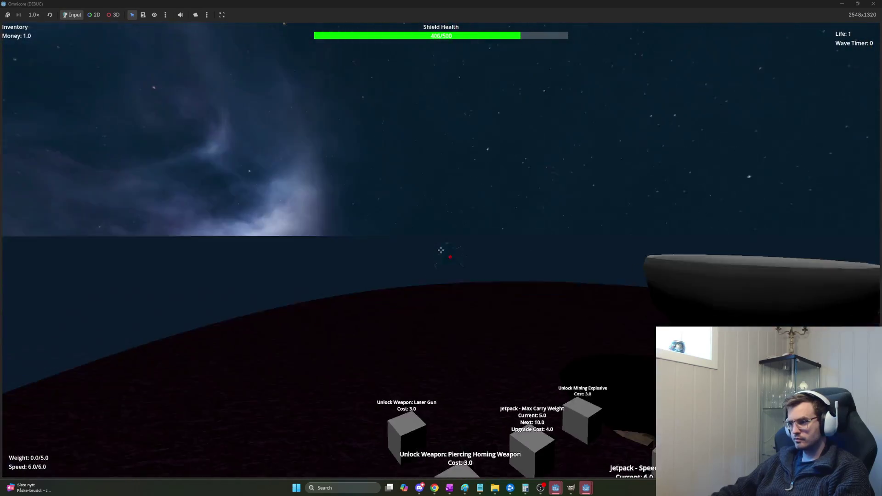
click(441, 250)
click(442, 250)
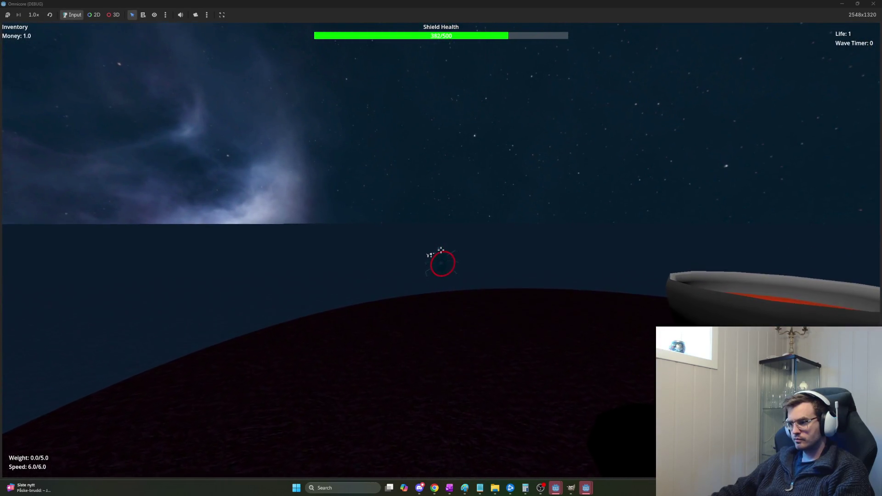
click(442, 250)
click(442, 251)
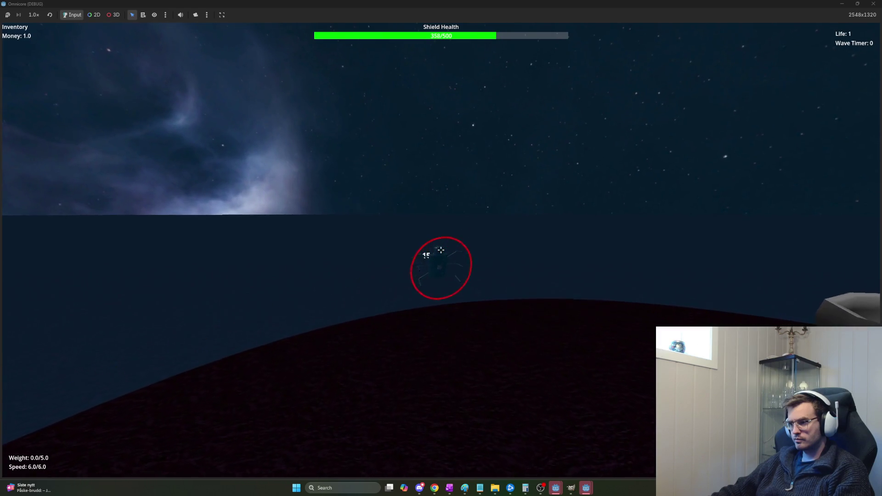
click(441, 250)
click(441, 250)
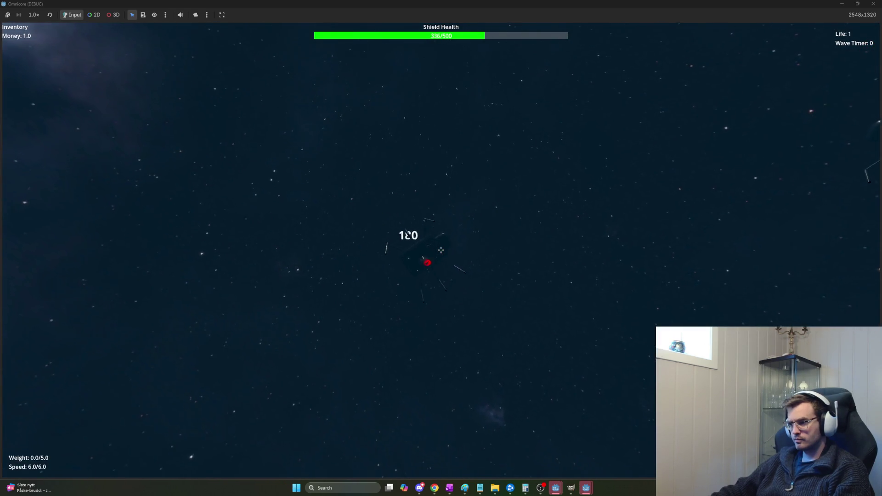
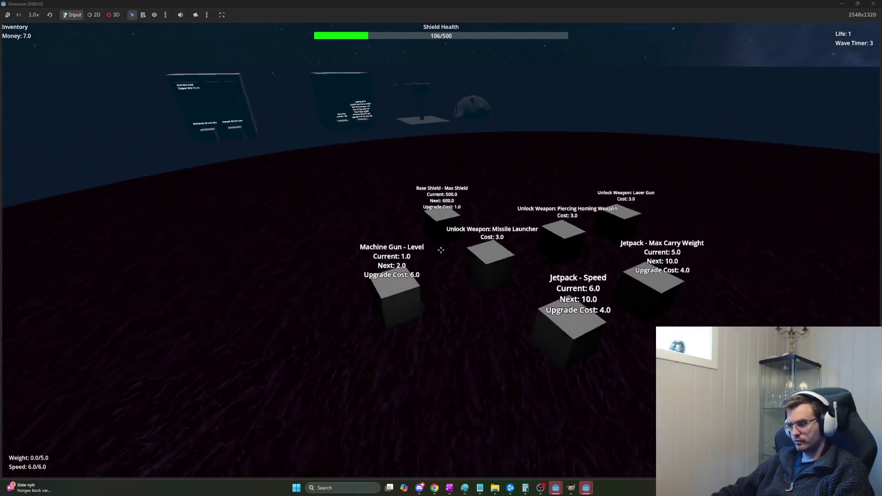
Buy the Missile Launcher and Piercing Homing Weapon upgrades, then stop the game with F8
key(w)
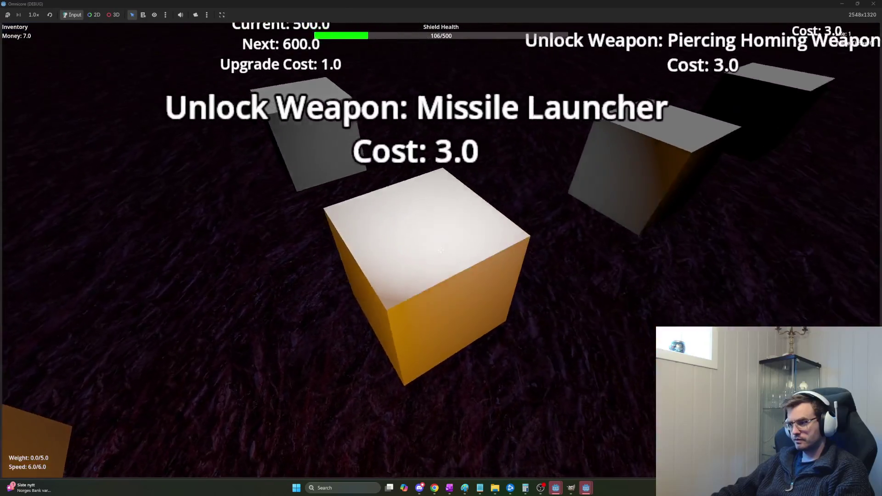
click(441, 251)
click(441, 251)
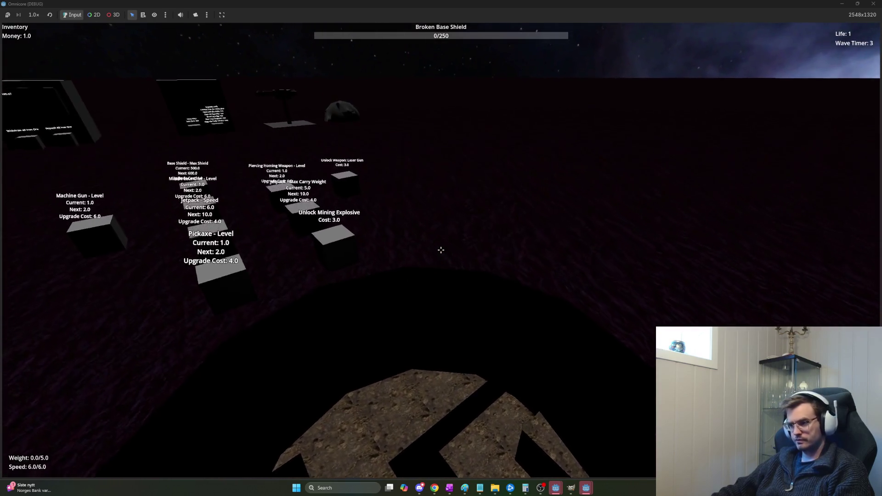
key(F8)
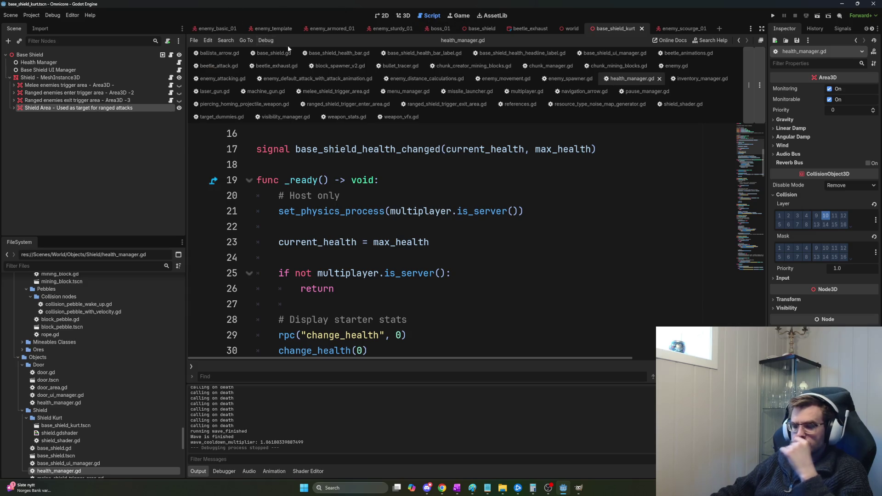
Relaunch the game with F5 and laser the centred and circled enemies until they break apart
key(F5)
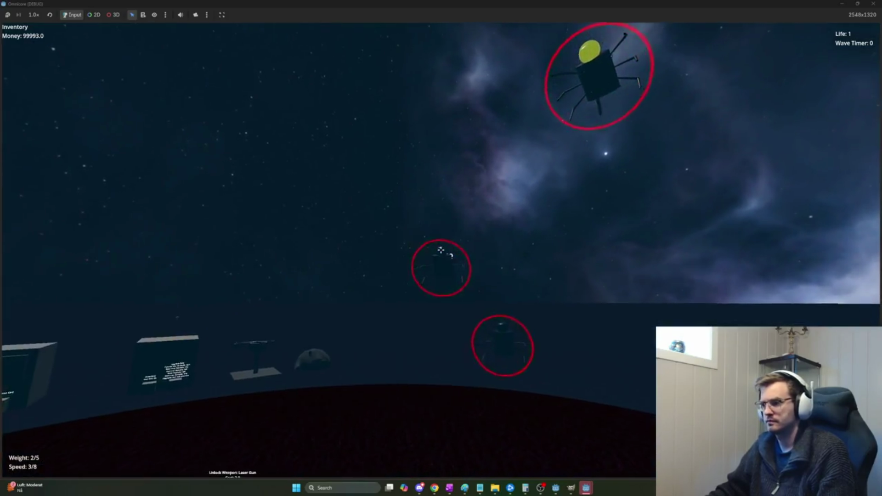
click(441, 250)
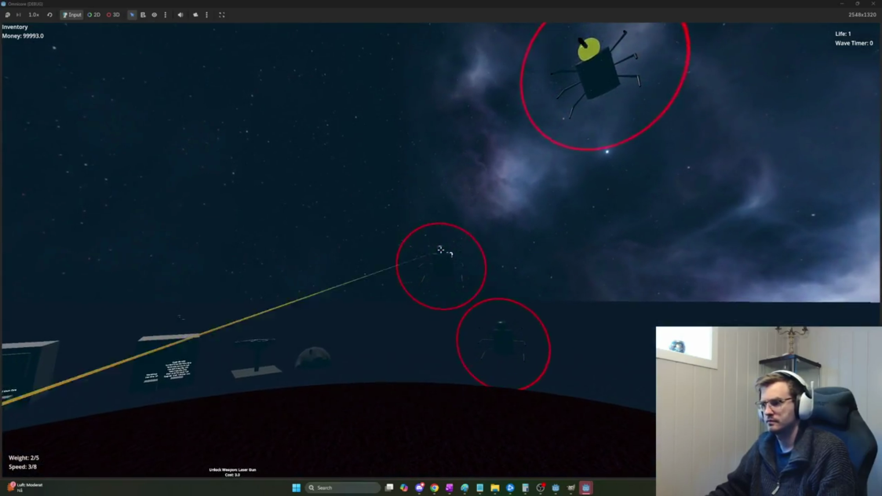
click(441, 250)
click(440, 250)
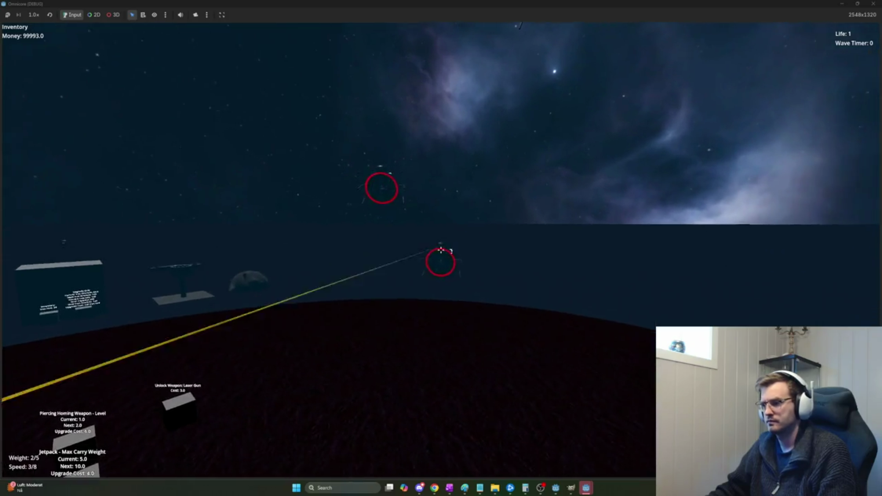
click(441, 250)
click(441, 250)
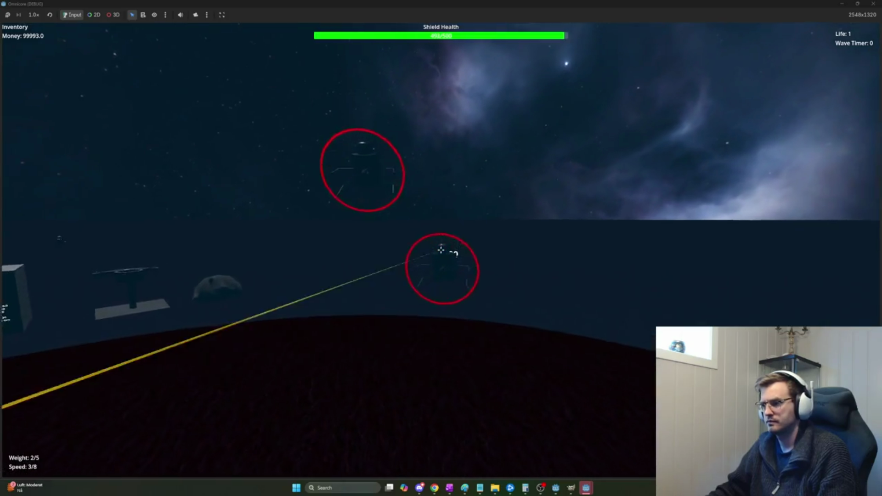
click(441, 250)
click(441, 250)
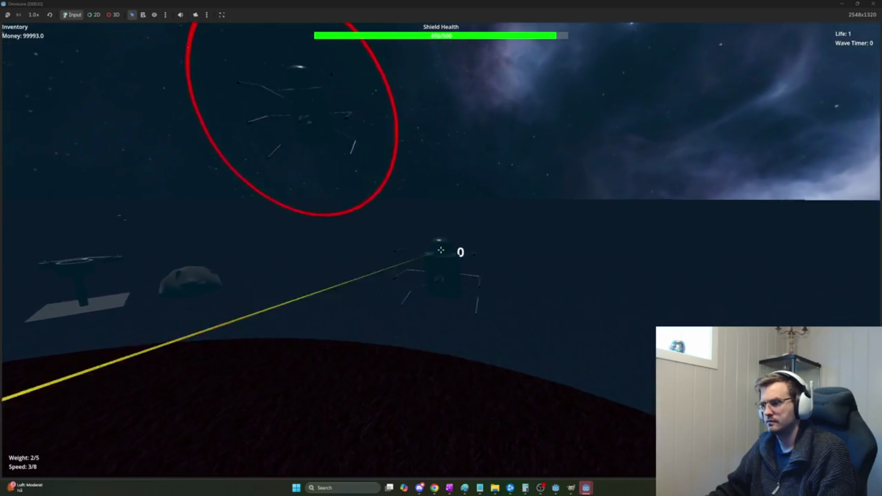
click(440, 250)
click(440, 250)
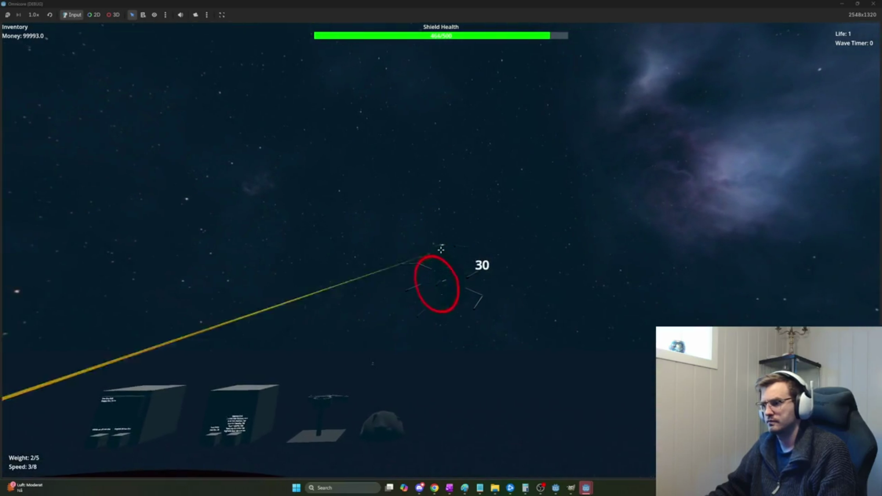
click(441, 250)
click(440, 250)
click(441, 250)
click(441, 250)
click(440, 250)
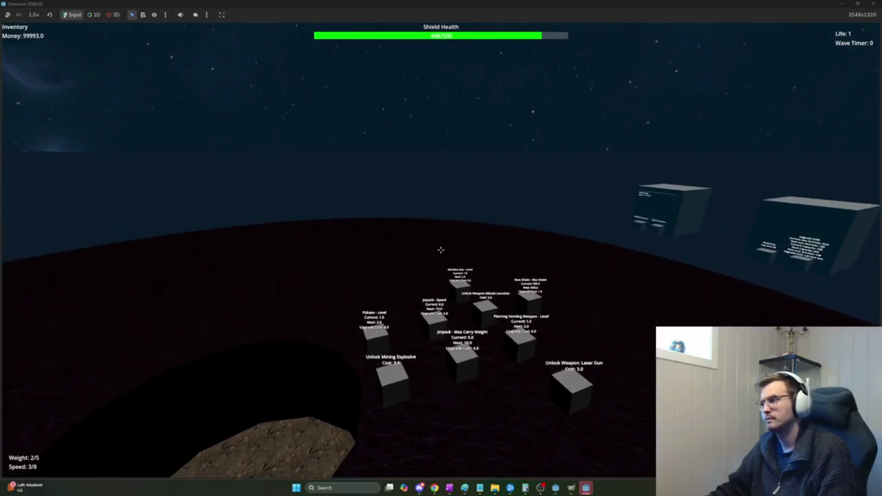
Keep firing at the incoming wave and green ships, watching their floating damage numbers
click(441, 250)
click(441, 250)
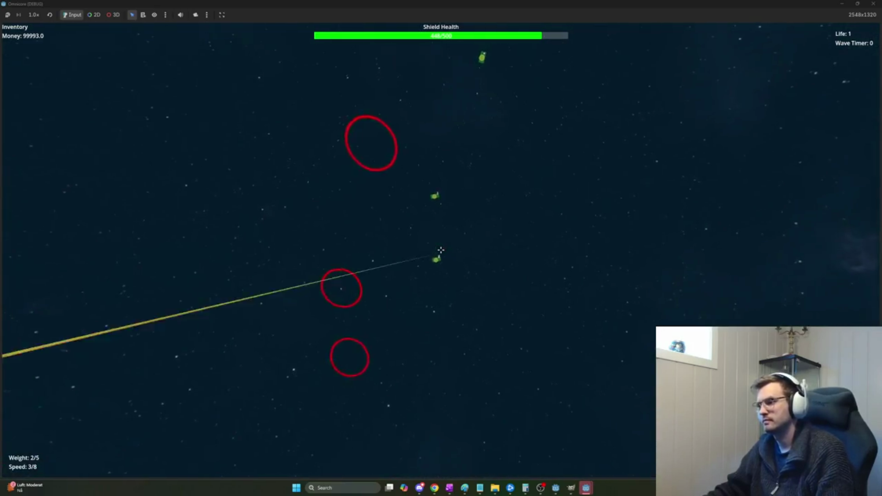
click(441, 250)
click(441, 250)
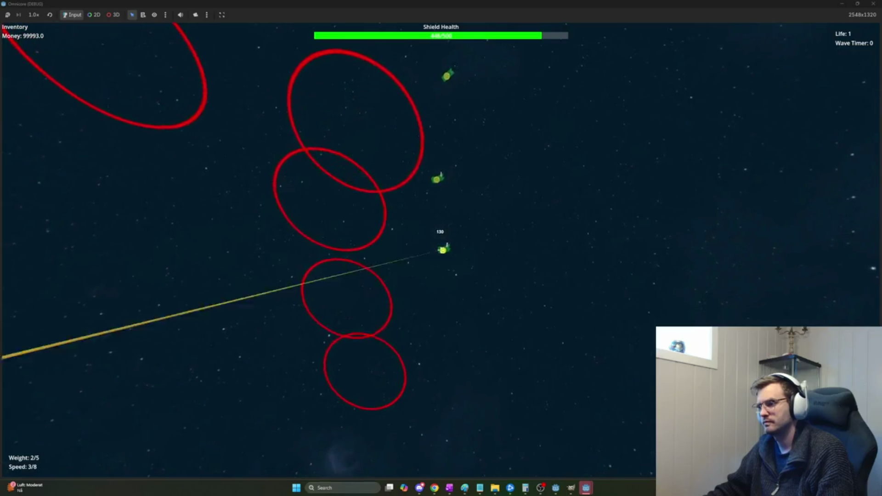
click(441, 250)
click(440, 250)
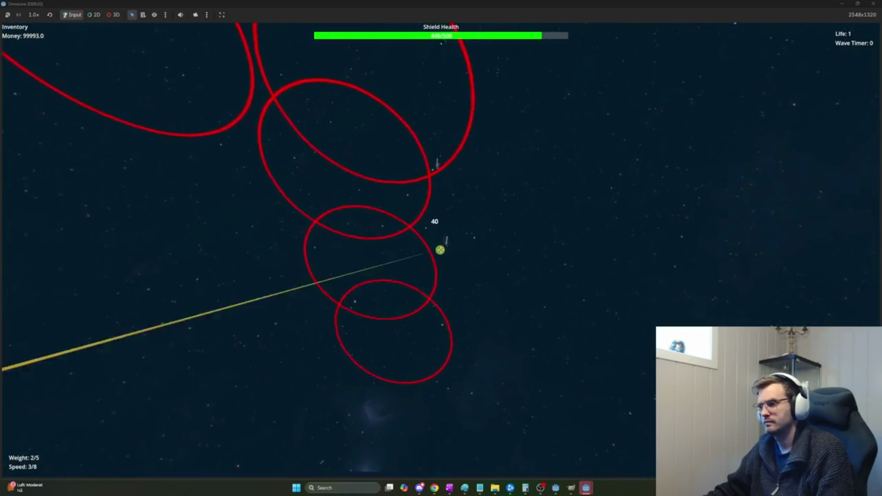
click(440, 250)
click(440, 250)
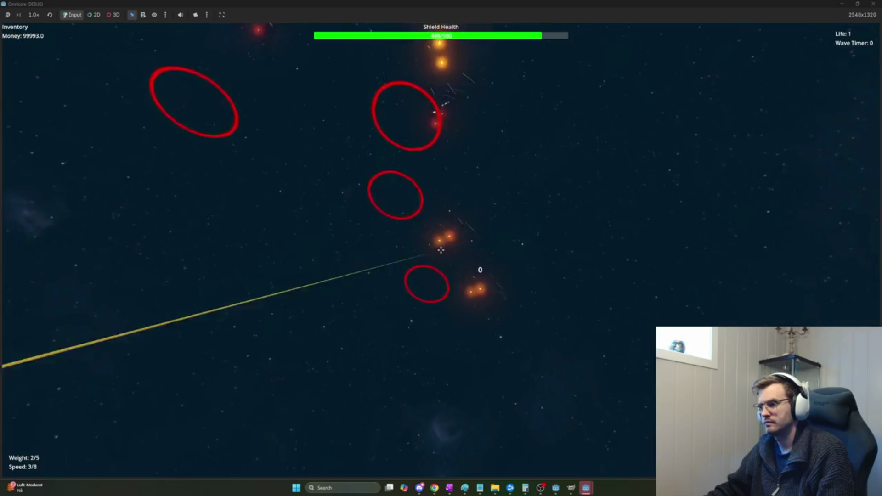
click(441, 250)
click(441, 250)
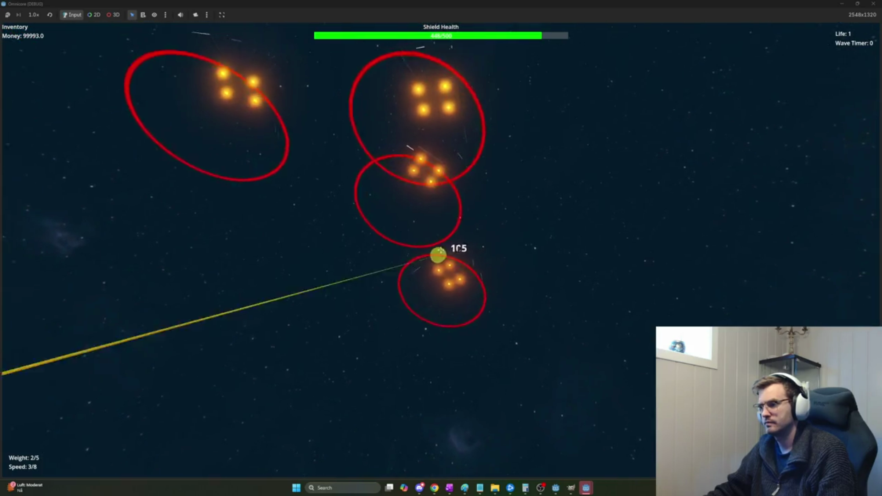
click(441, 250)
click(441, 250)
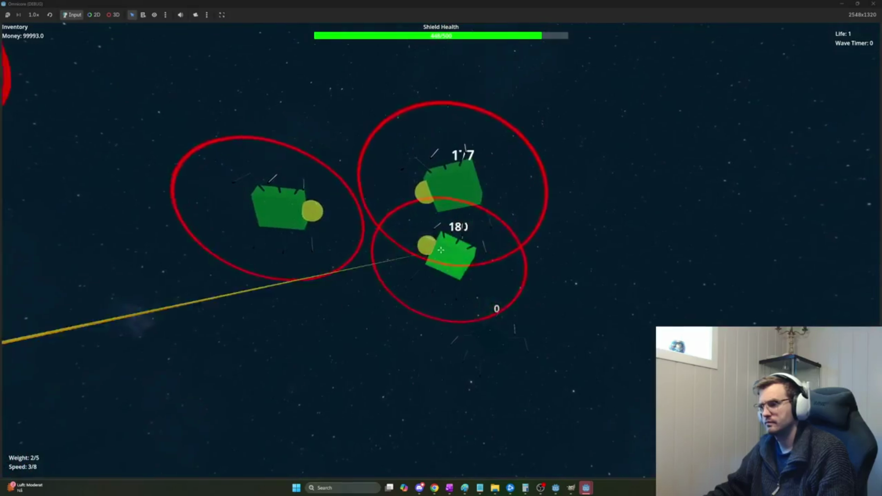
click(440, 250)
click(441, 250)
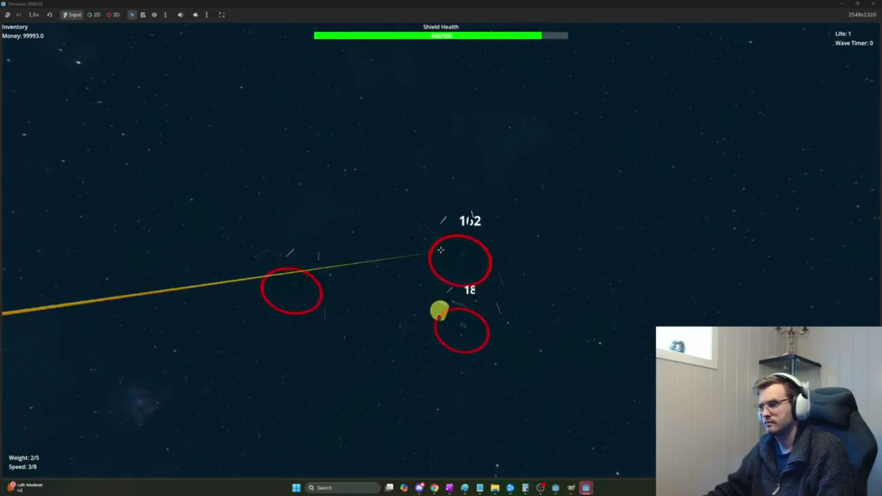
click(440, 250)
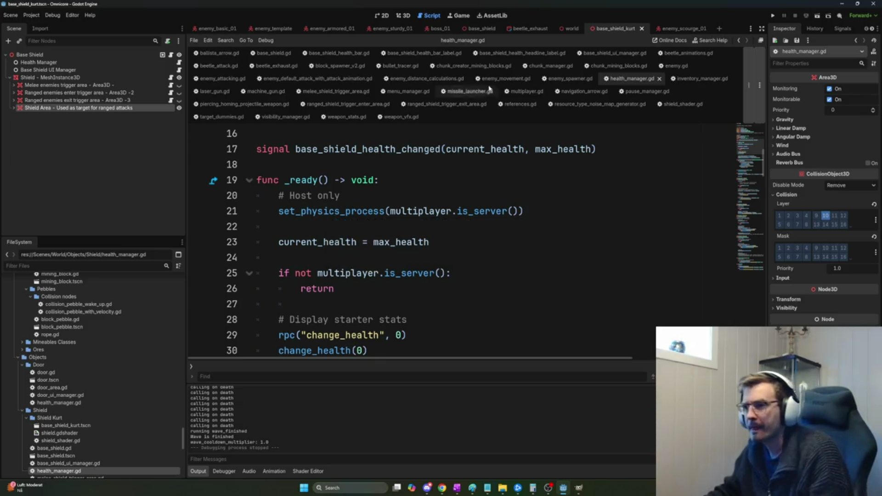
View enemy_basic_01 in 3D, check the OneNote notes, then open the world scene from the scene list
click(218, 29)
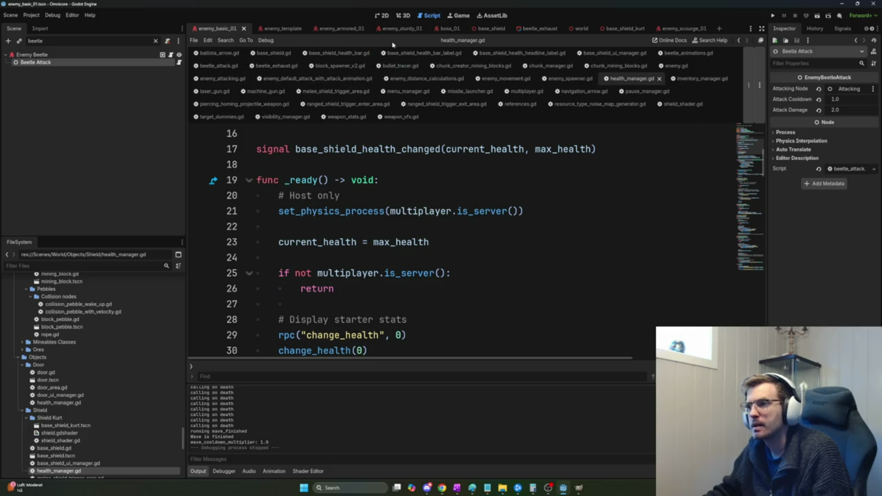
click(403, 15)
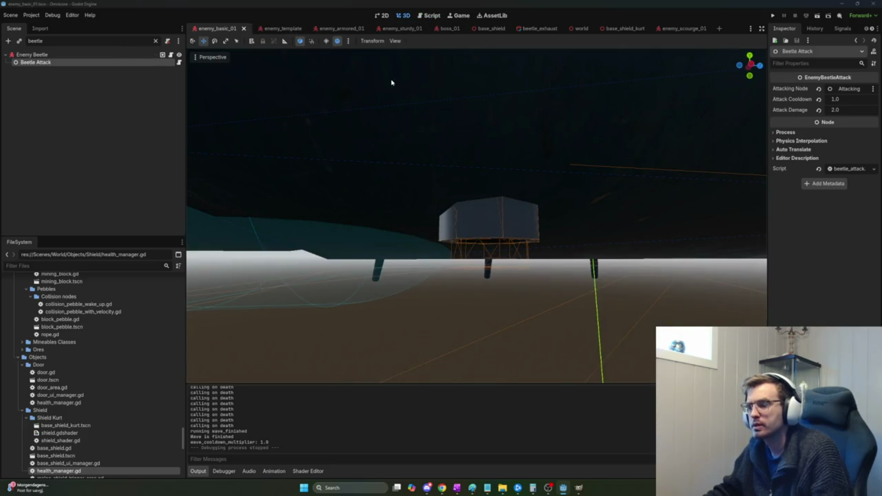
key(alt+Tab)
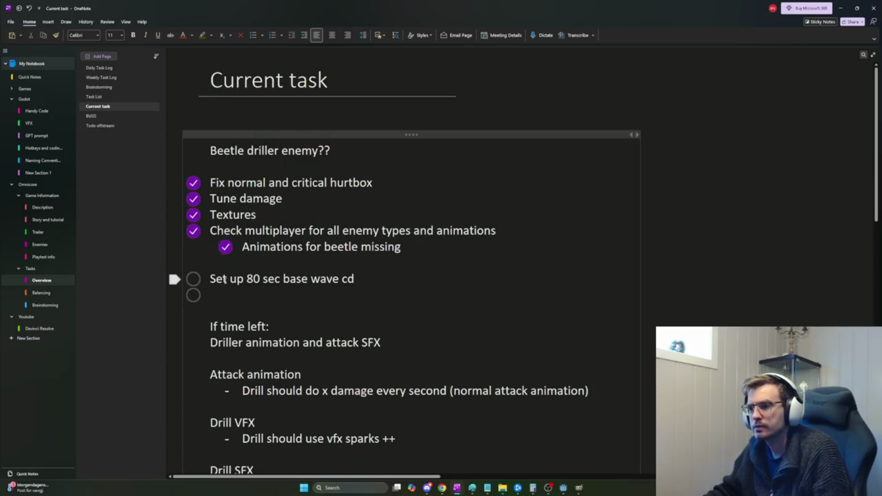
key(alt+Tab)
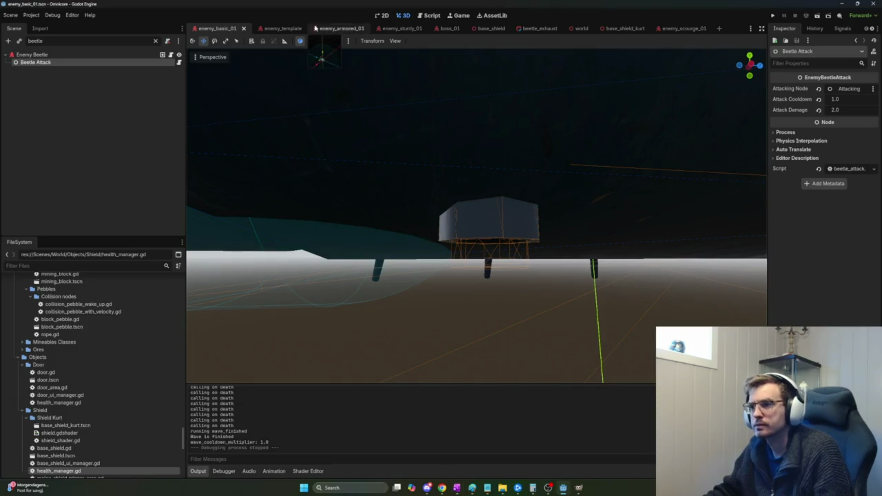
click(751, 29)
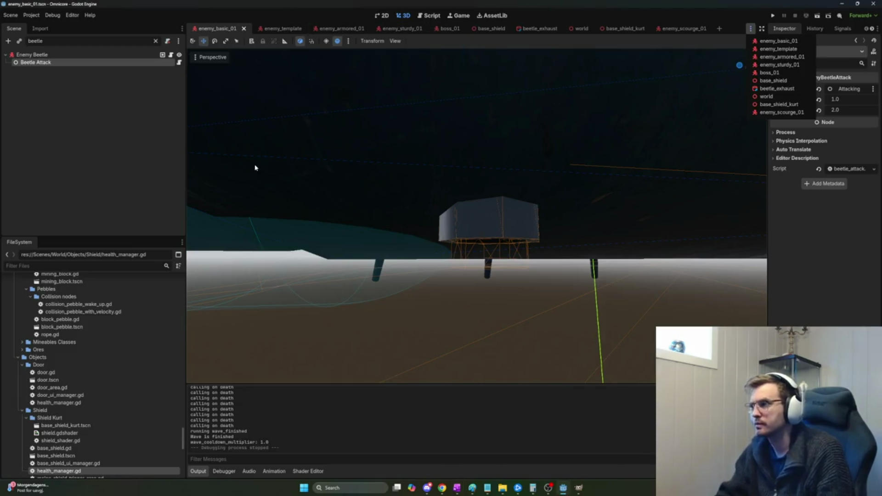
click(766, 96)
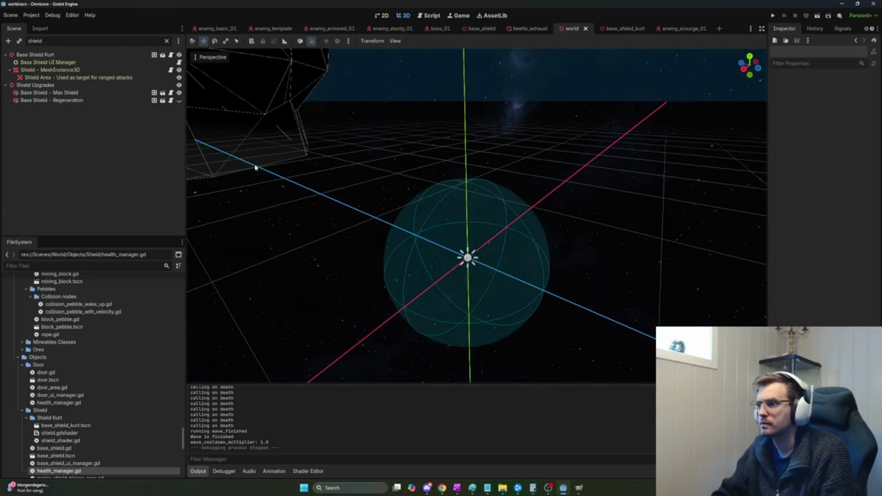
Select EnemySpawner, set base wave cooldown 80 and first wave cooldown 1.5, and save
click(37, 54)
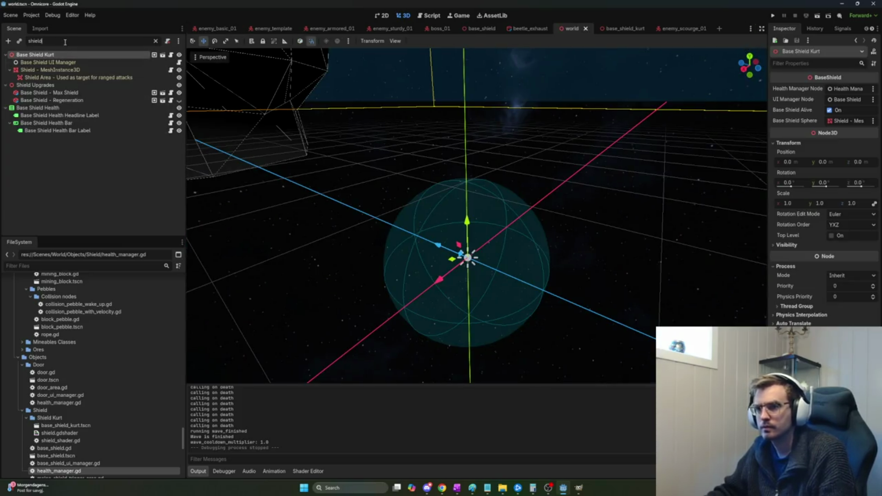
text(enemy)
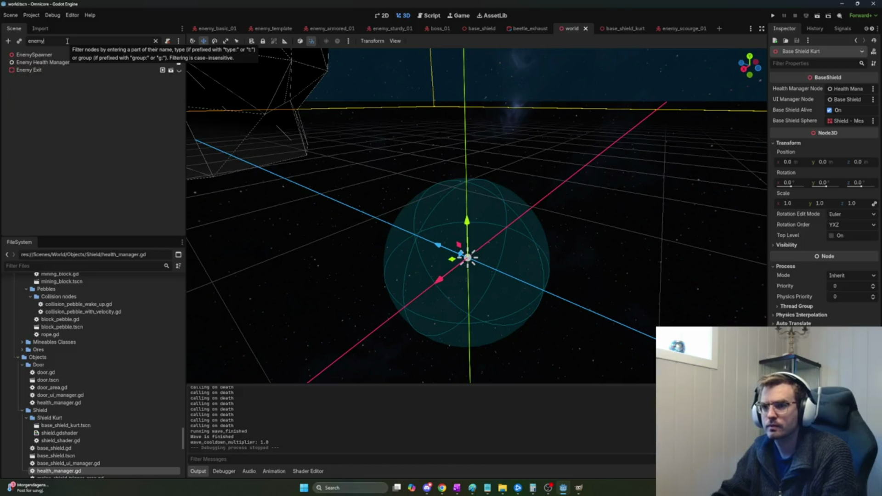
click(34, 54)
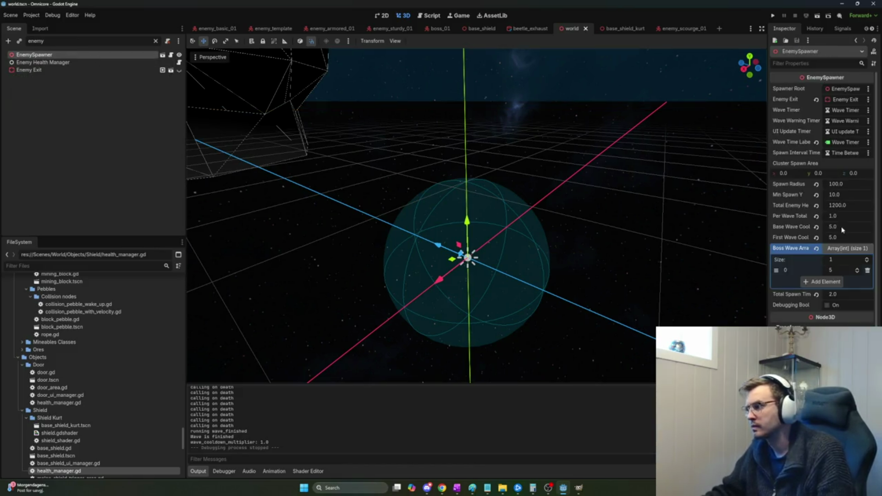
click(843, 228)
text(80)
key(Return)
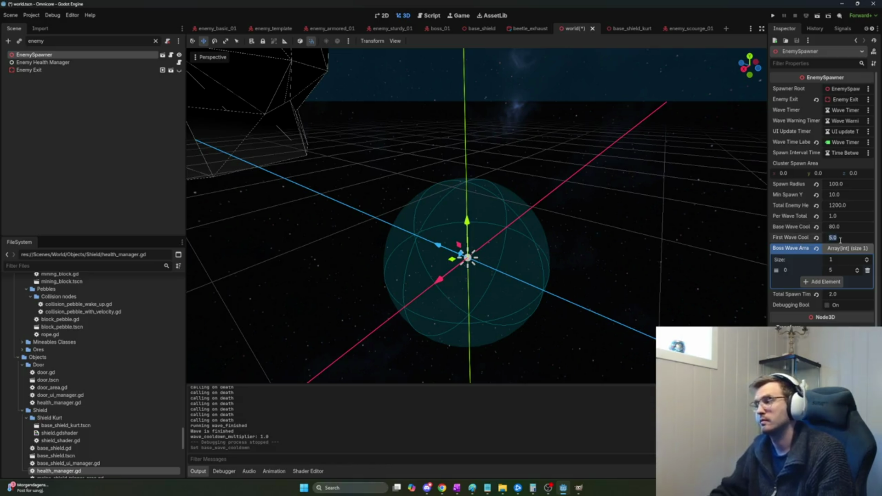
text(1.5)
key(Return)
key(ctrl+s)
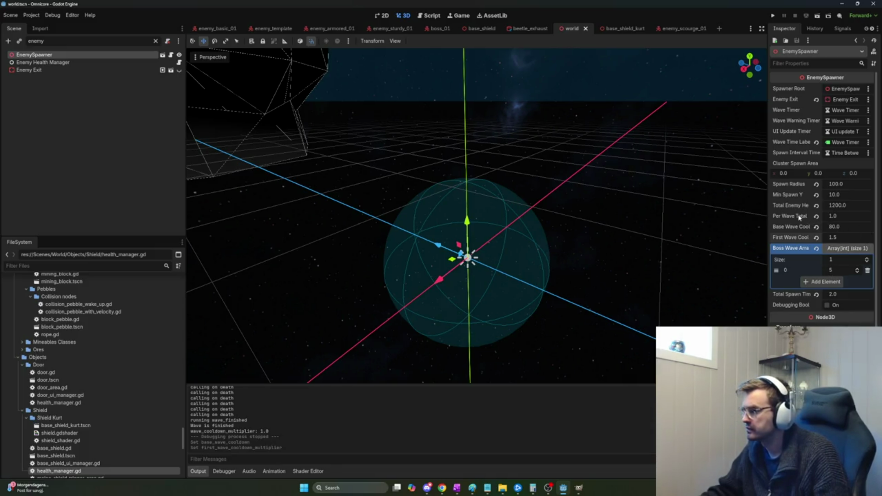
Set EnemySpawner's Per Wave Total to 0.25 and run the project to test it
click(857, 220)
text(.2)
key(Return)
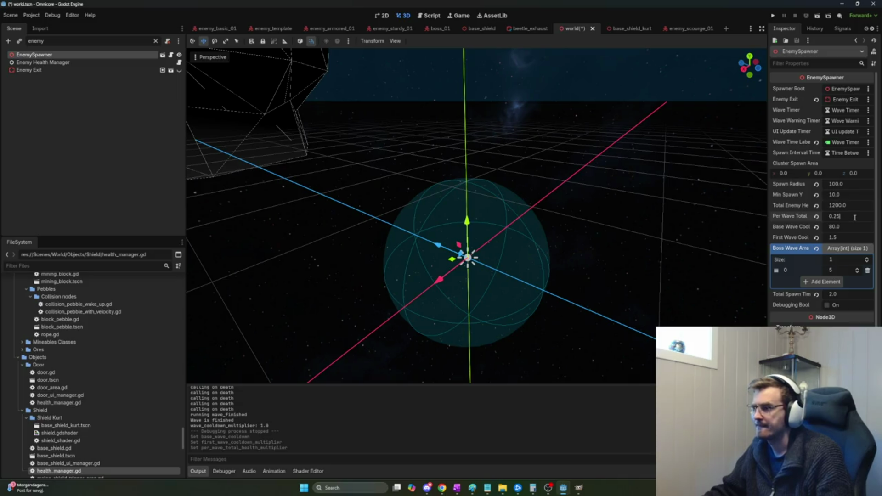
key(Return)
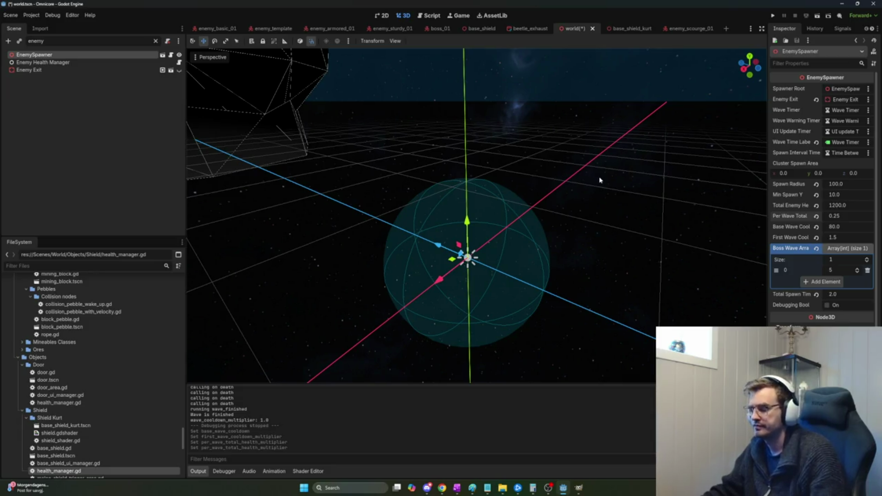
key(F5)
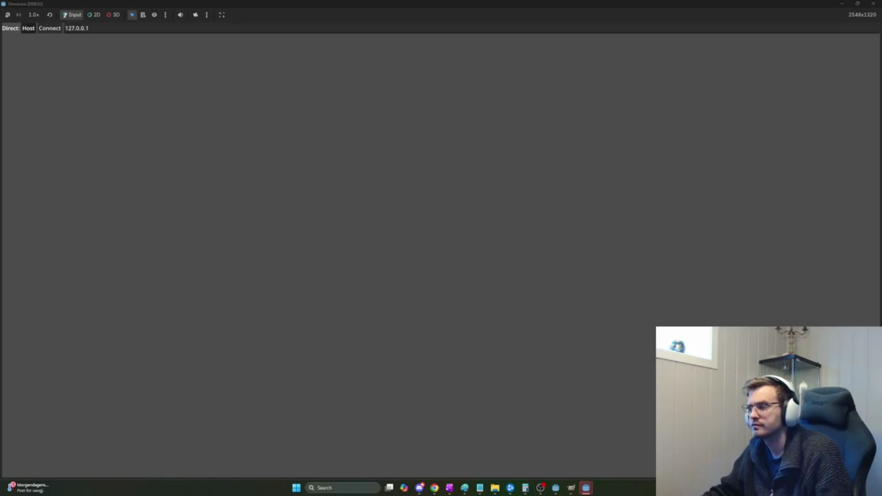
Set Total Enemy Health to 1000 and Per Wave Total to 0.3, save, and run the game
key(alt+Tab)
key(alt+Tab)
key(alt+Tab)
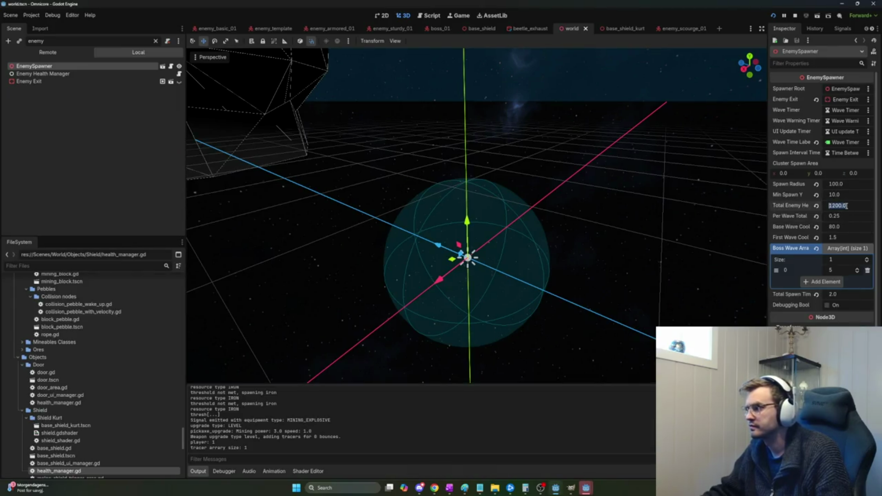
text(1)
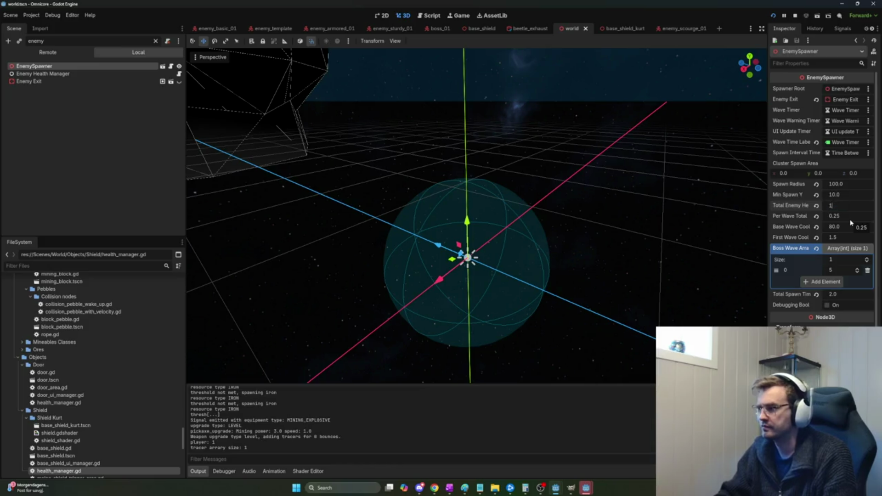
key(Return)
key(ctrl+s)
click(851, 218)
text(3)
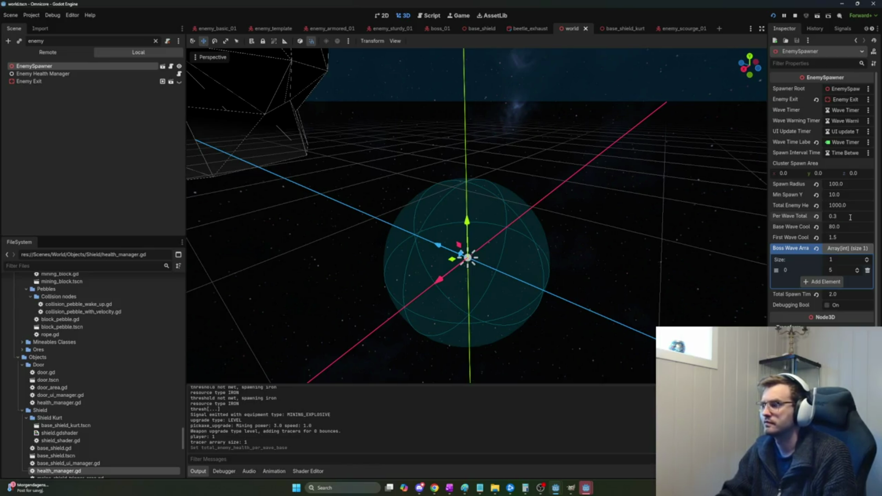
key(F5)
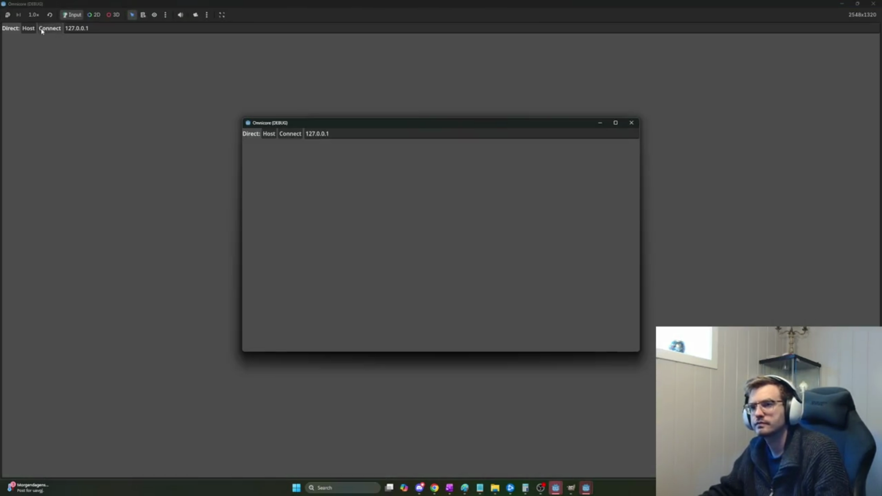
Lower the SFX audio bus to about -20.4 dB in the mixer and relaunch the game
click(28, 28)
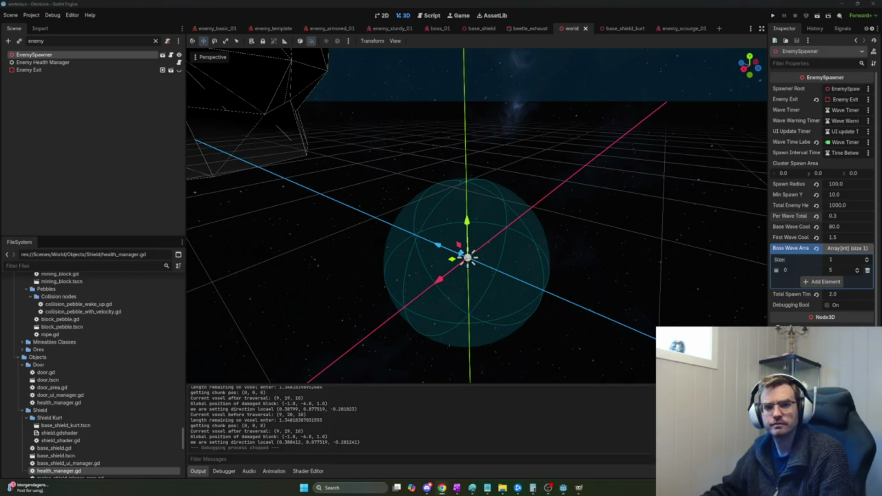
key(alt+Tab)
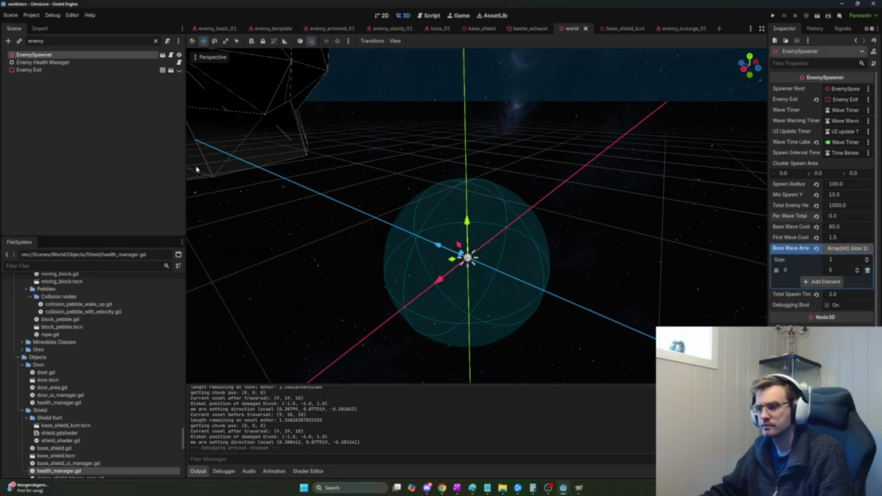
click(249, 472)
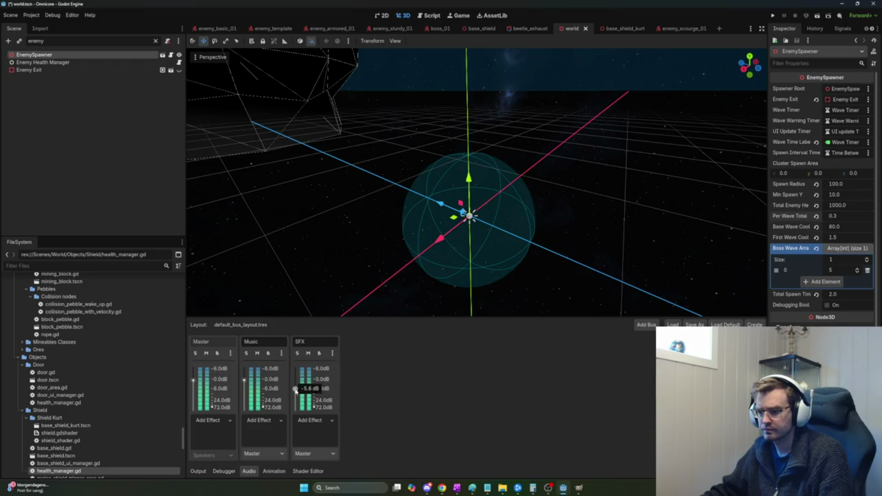
key(F5)
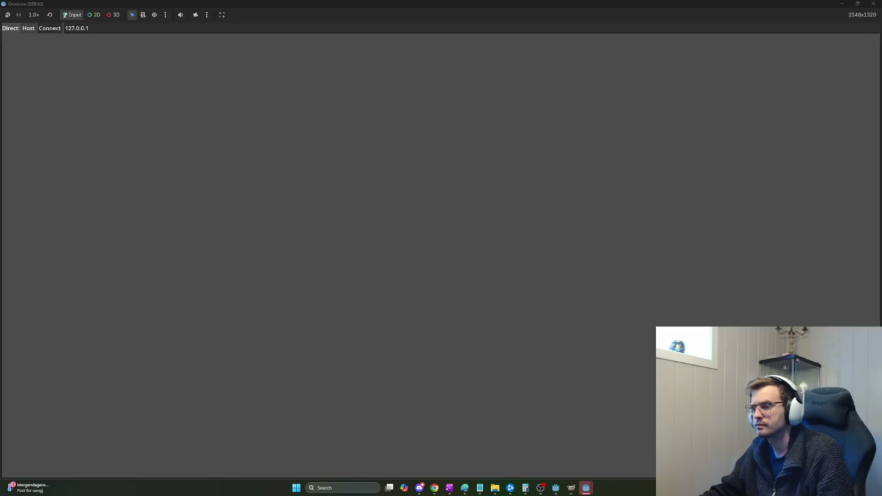
Host a session, dig a hole into the rocky ground, and climb back out
click(28, 28)
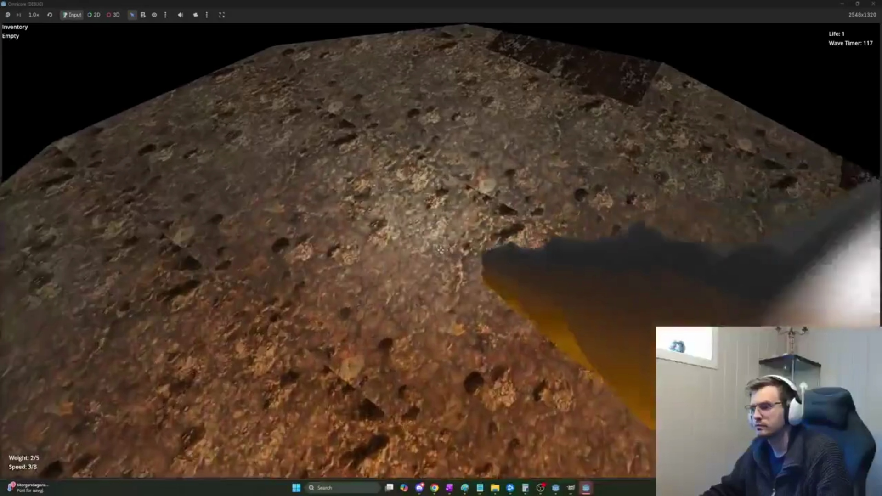
drag(441, 250, 441, 250)
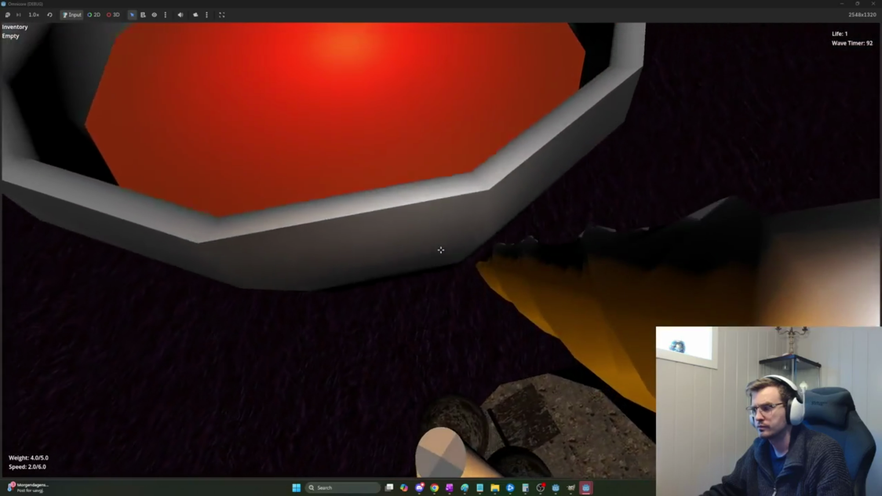
click(441, 250)
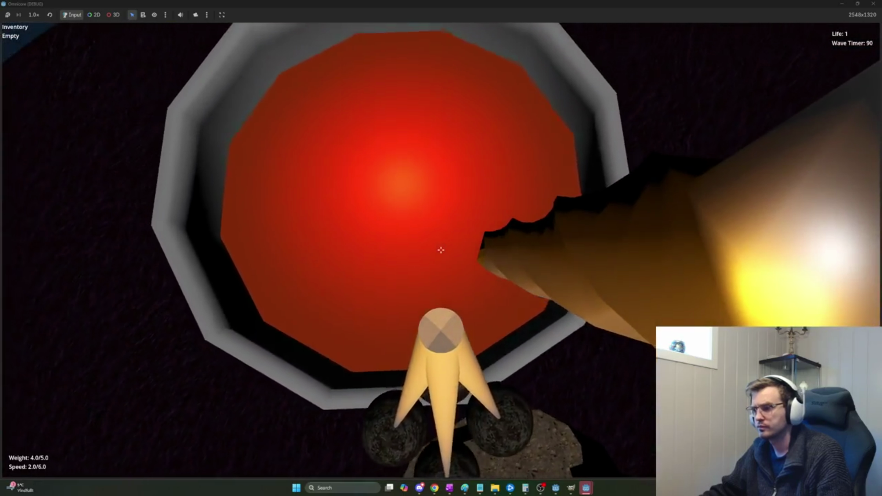
key(space)
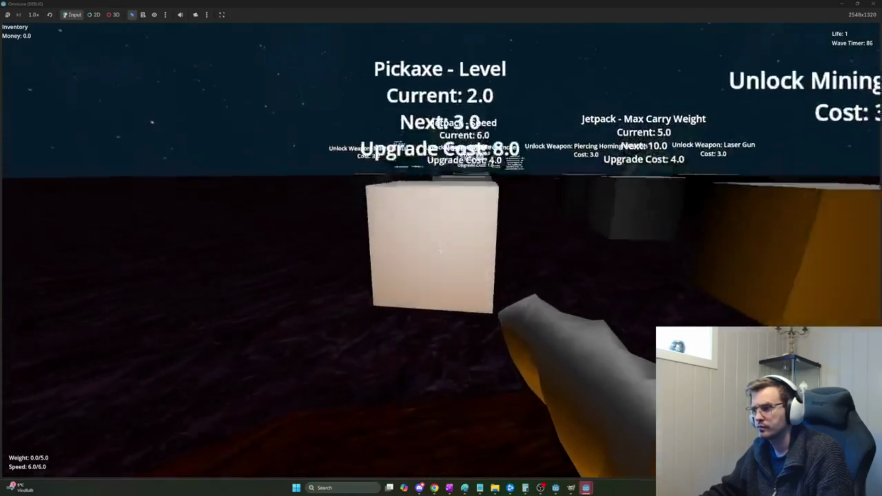
Grab rocks with the tool's beam and drop them into the lava basin, raising Money to 9.0
key(w)
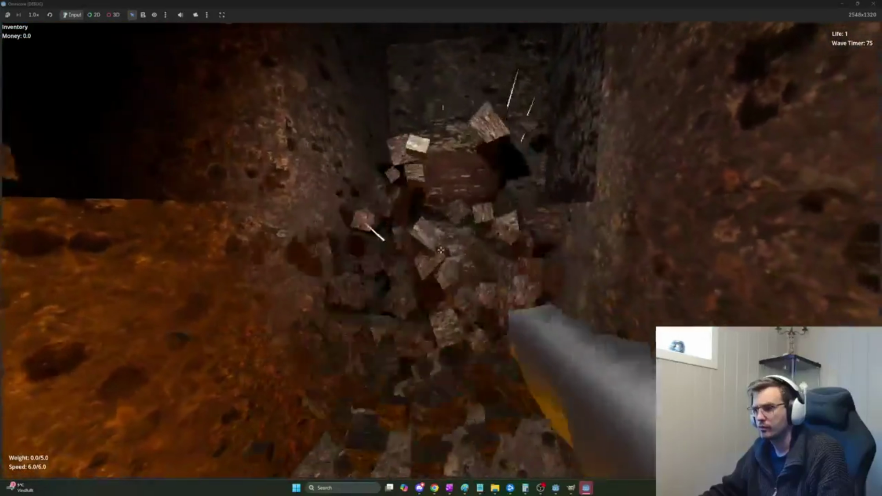
click(440, 251)
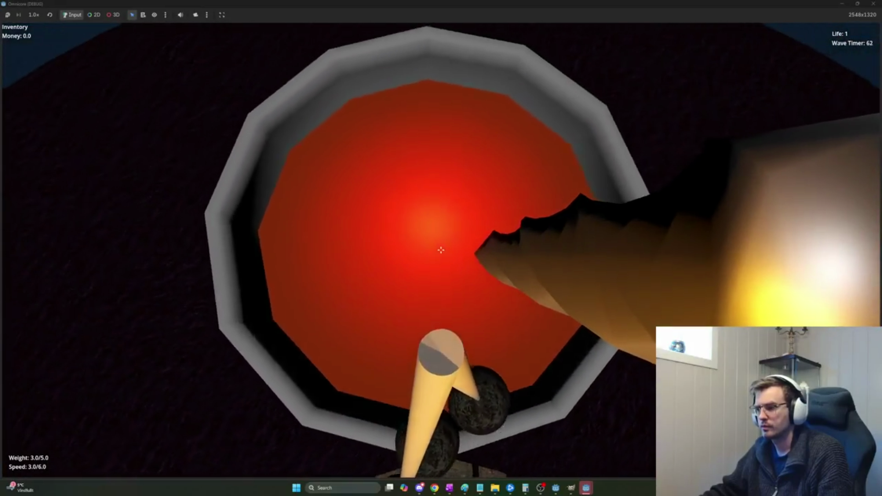
click(441, 250)
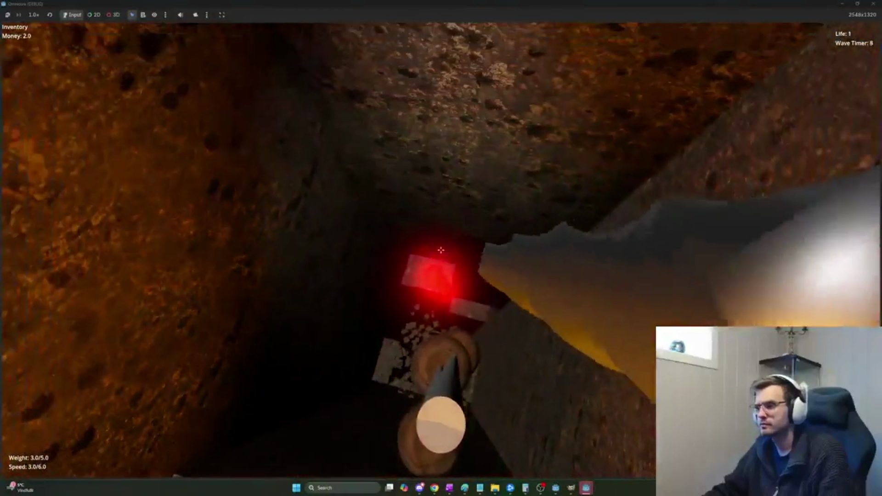
key(w)
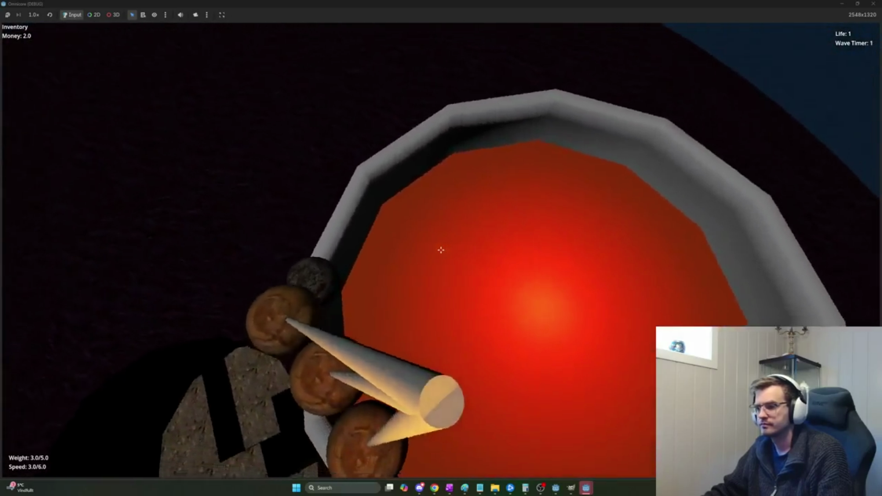
click(441, 250)
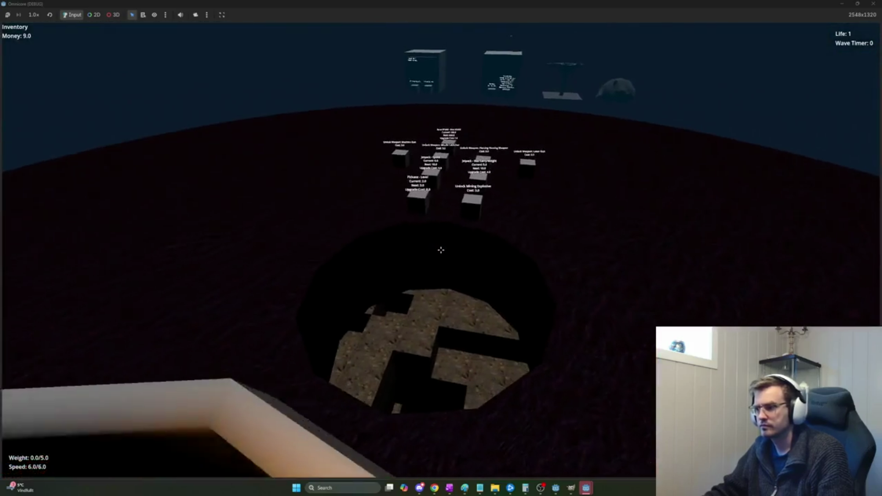
Buy the Machine Gun and upgrade it to level 2, then switch to OneNote's Current task page
key(w)
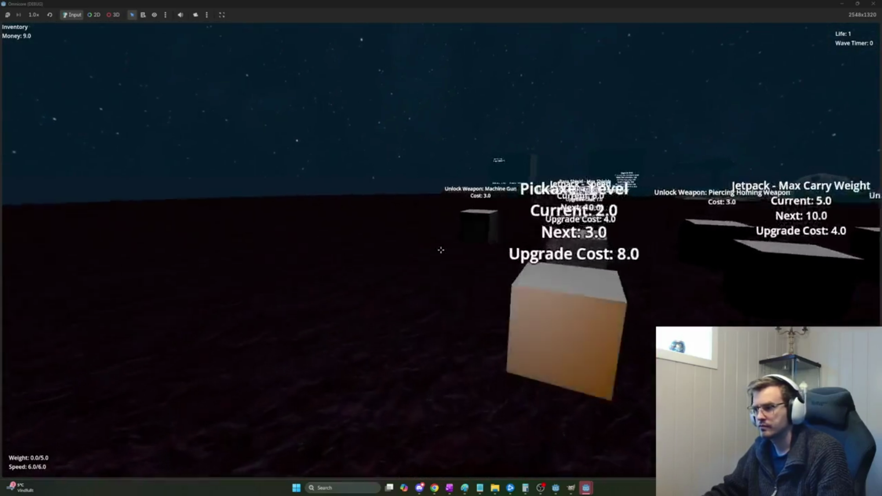
click(442, 250)
click(441, 250)
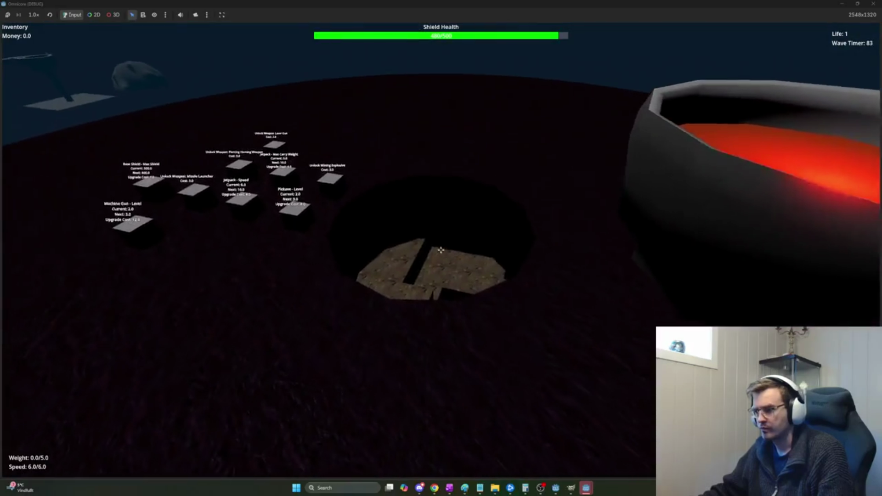
key(alt+Tab)
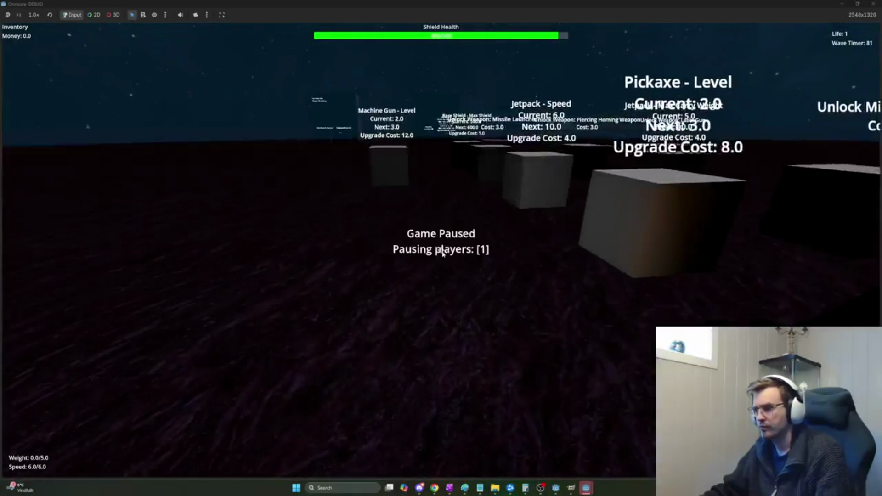
click(138, 243)
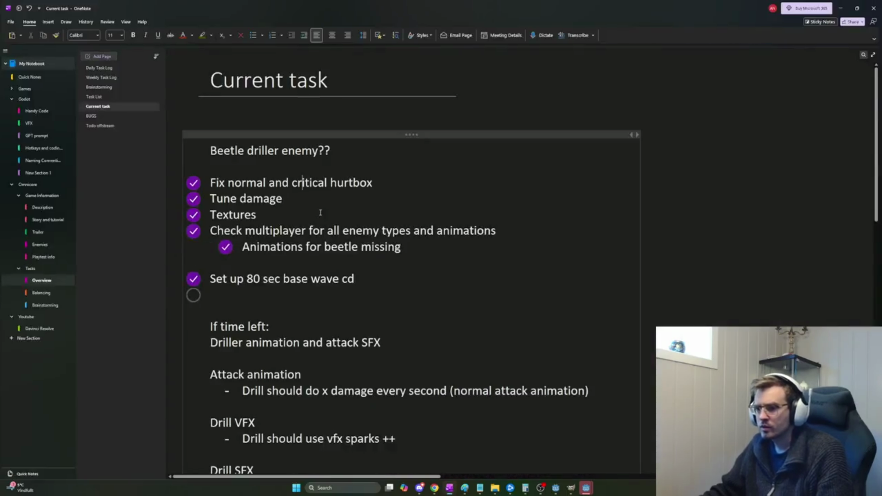
Start a new OneNote line reading 'Health numbers should show up above the enemy'
click(346, 298)
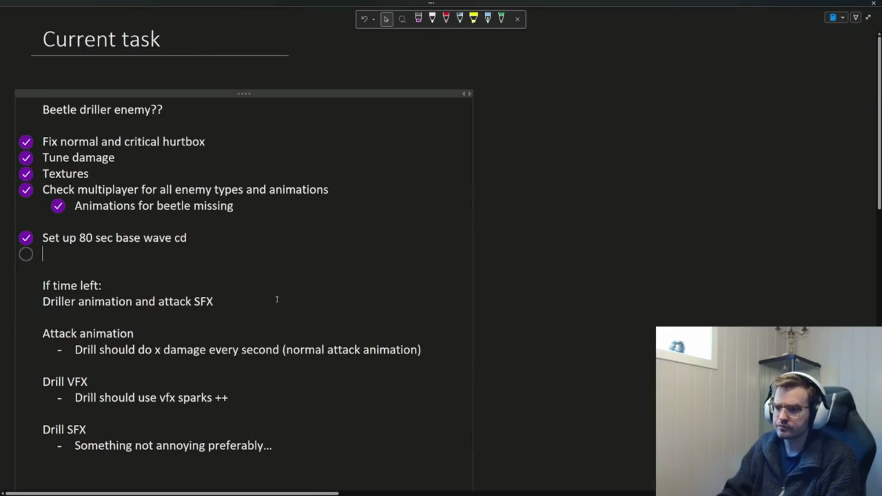
key(Return)
key(Return)
key(Return)
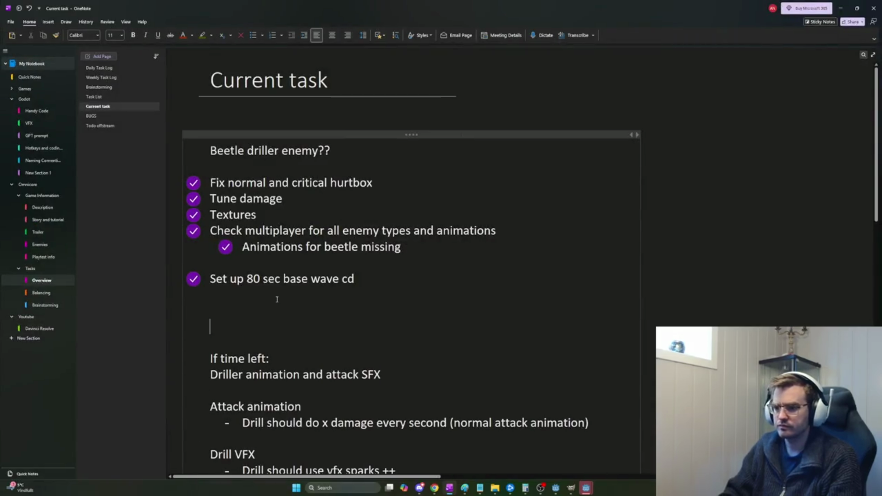
text(HGe)
key(BackSpace)
key(BackSpace)
text(ealth numbers hsou)
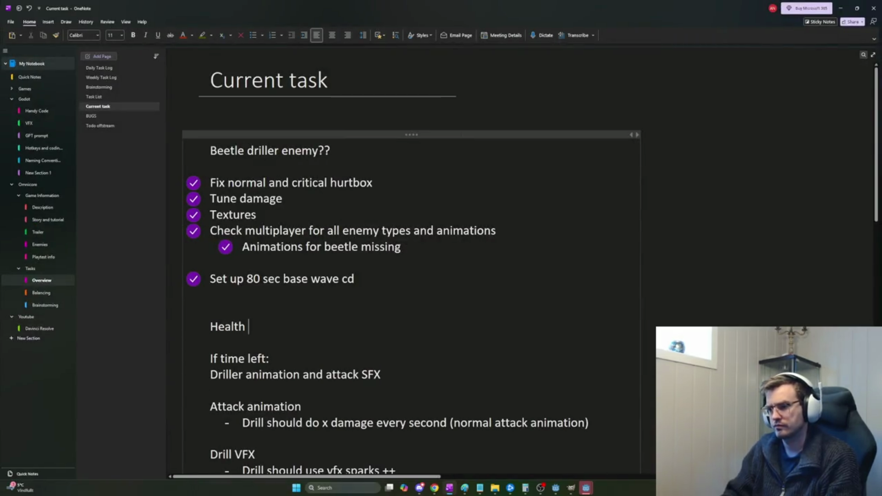
text(ld)
key(BackSpace)
key(BackSpace)
key(BackSpace)
text(should show up ab)
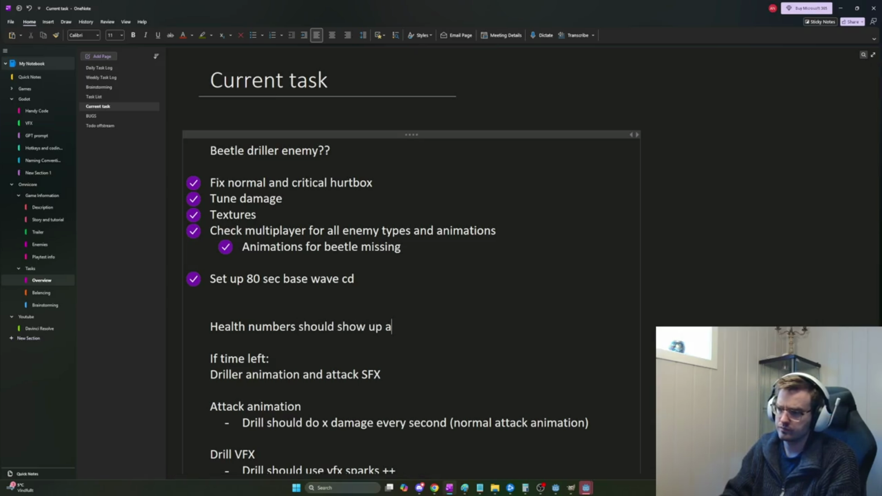
key(BackSpace)
text(bove the enemy)
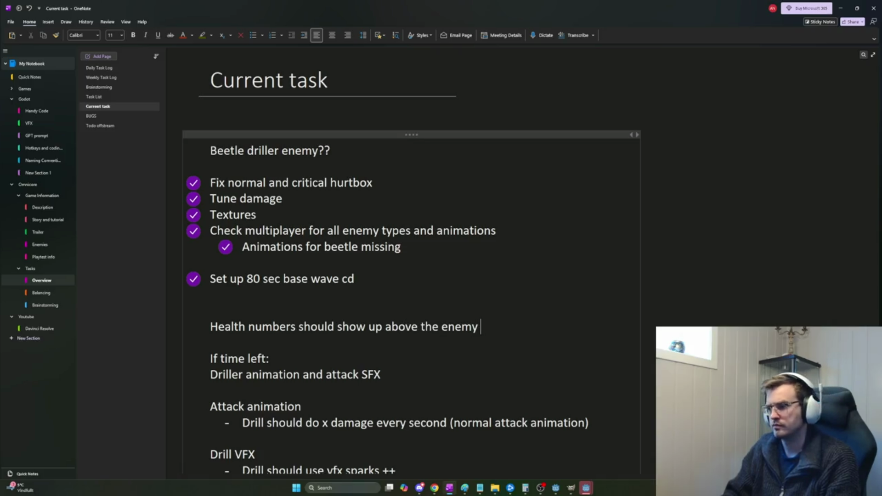
text( u)
Finish the note with '+y direction global compared to enemy global pos' and return to the game
key(BackSpace)
key(BackSpace)
text(+y direction global)
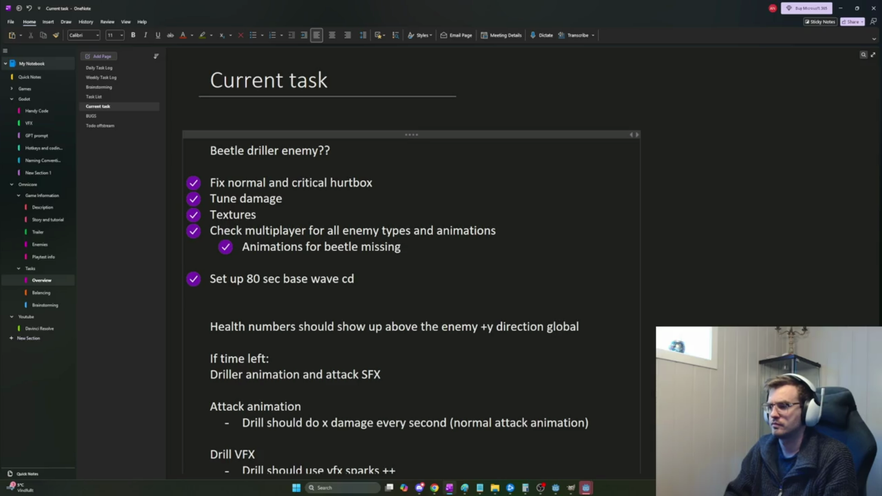
text( compåa)
key(BackSpace)
key(BackSpace)
text(påared)
key(BackSpace)
key(BackSpace)
key(BackSpace)
key(BackSpace)
key(BackSpace)
text(ared to enemy glo)
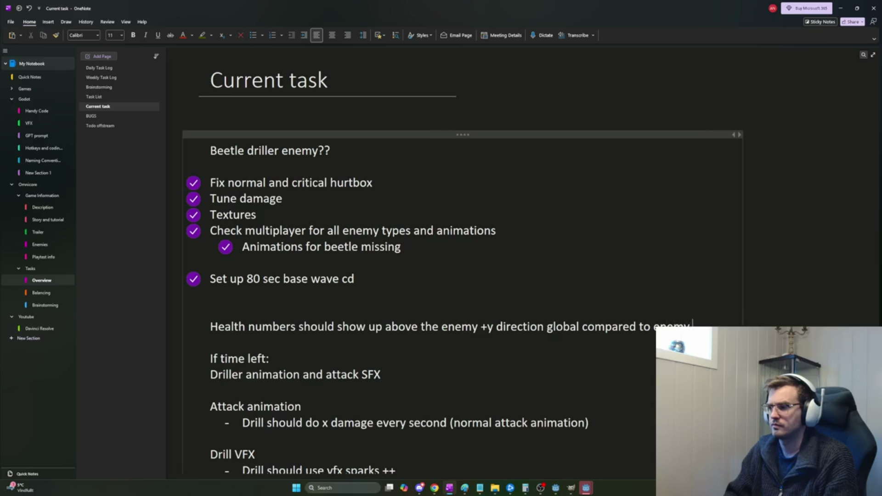
text(bal pos)
key(alt+Tab)
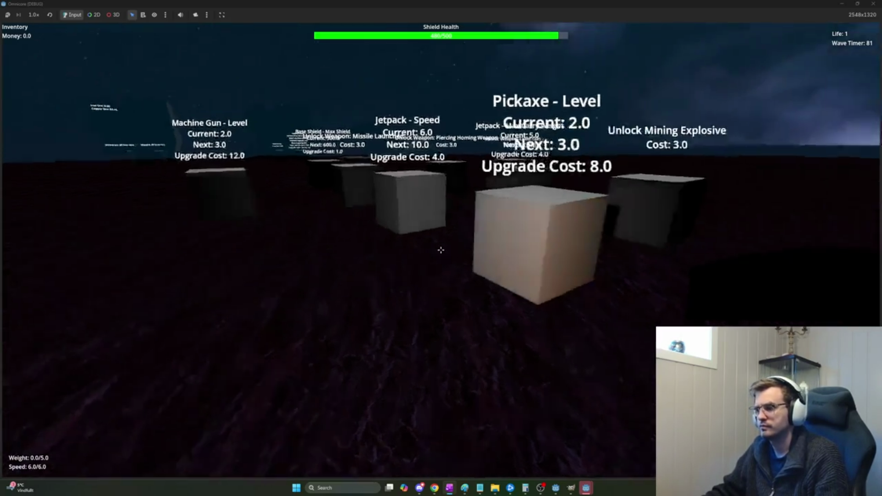
Resume the game and walk past the upgrade cubes down into the mining shaft
key(Escape)
key(w)
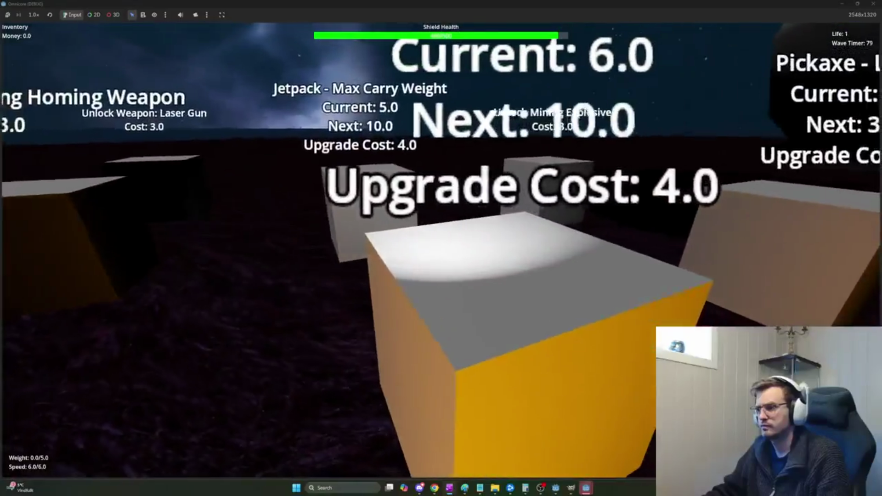
key(w)
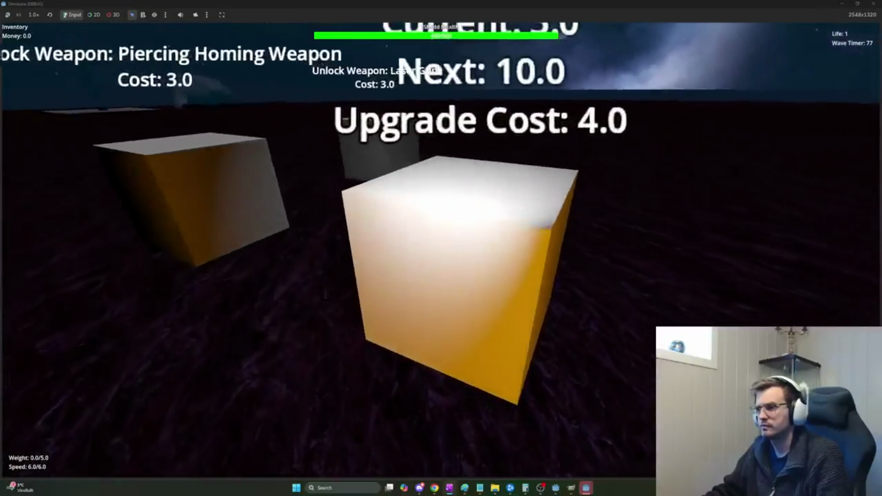
key(w)
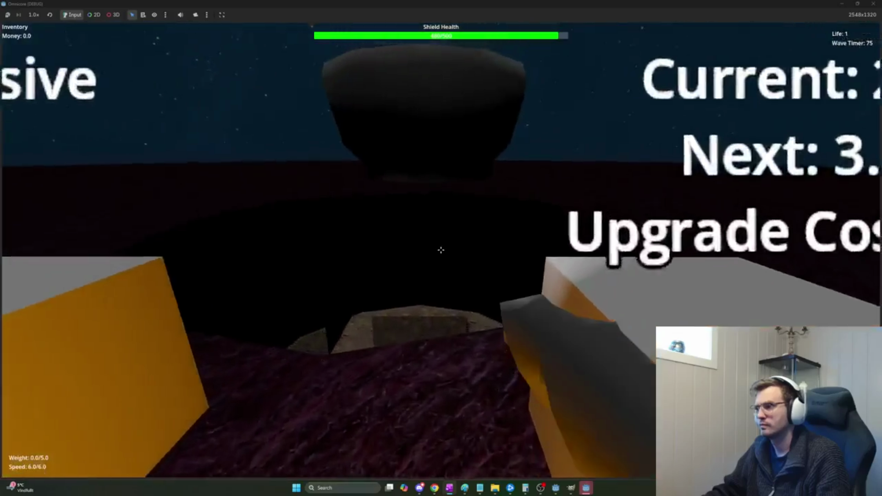
key(w)
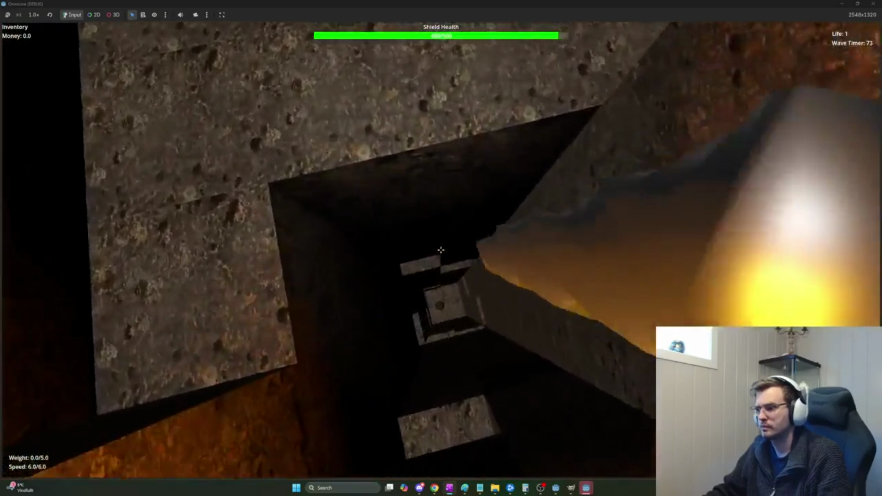
key(w)
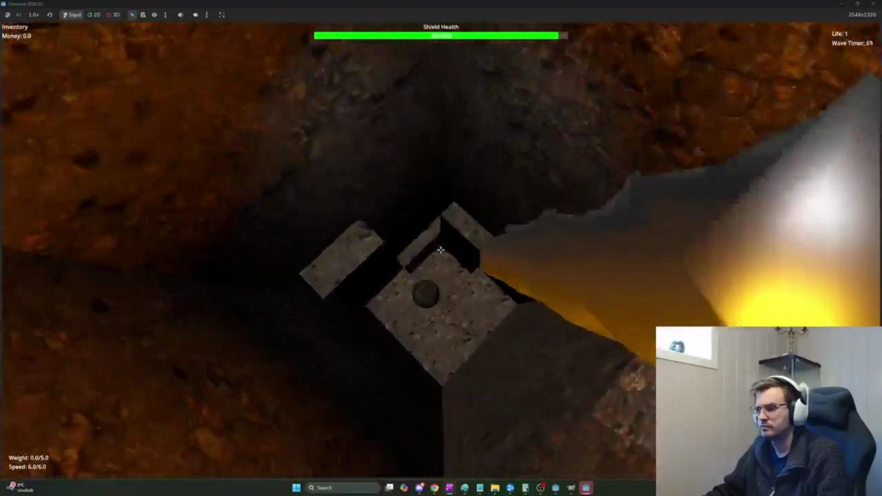
key(w)
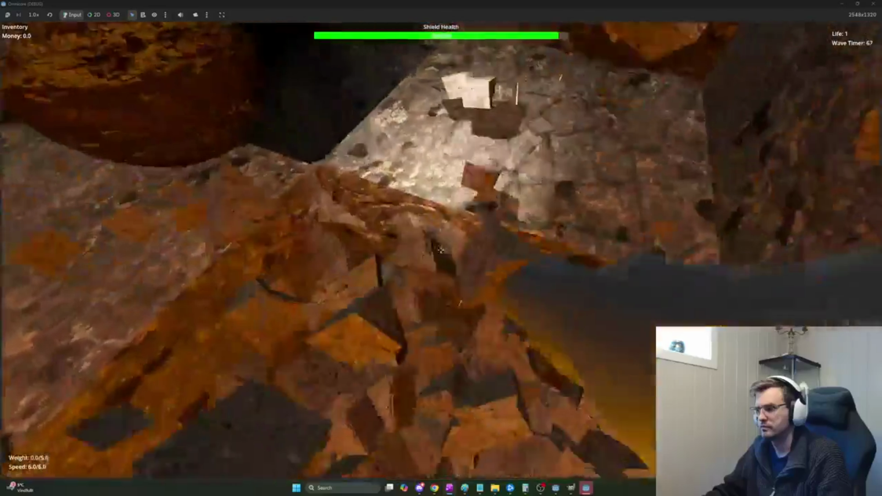
Mine ore from the rock walls, mossy block and dark slope in the shaft
click(442, 248)
key(w)
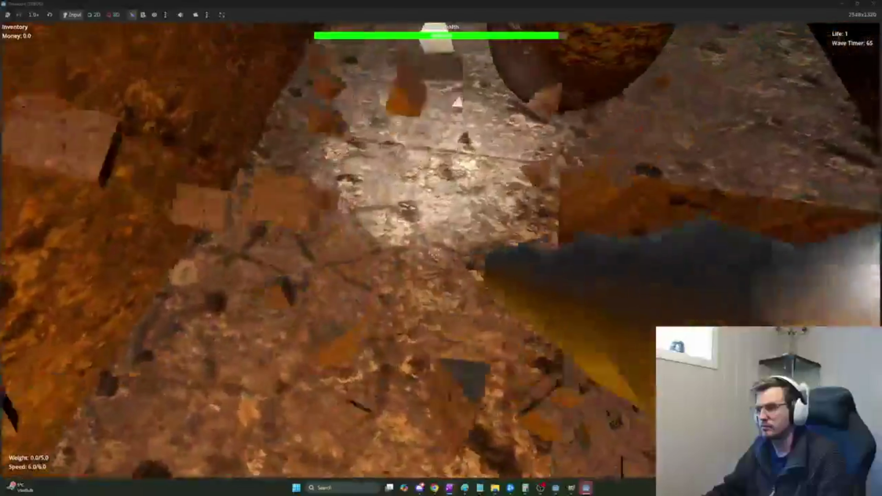
click(441, 249)
click(441, 248)
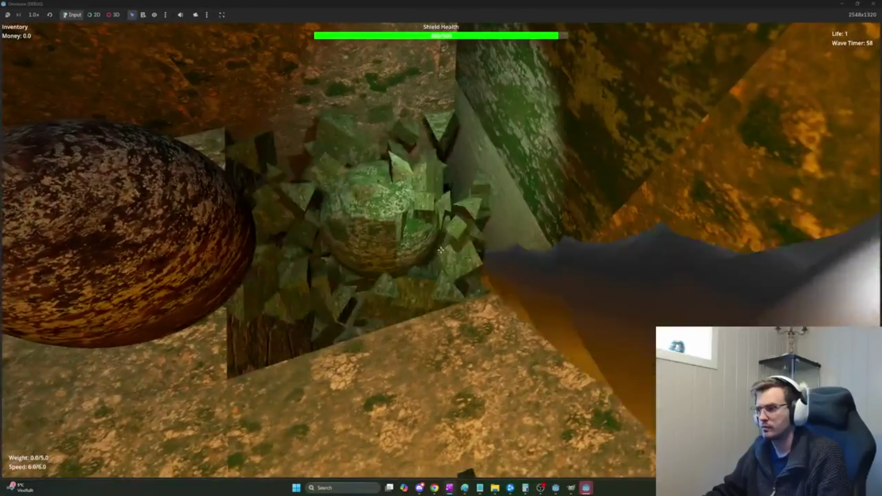
click(441, 250)
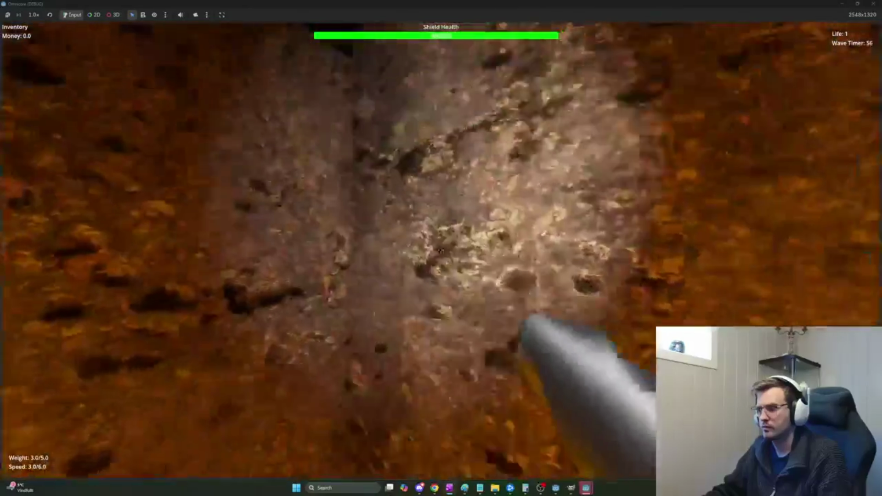
click(441, 250)
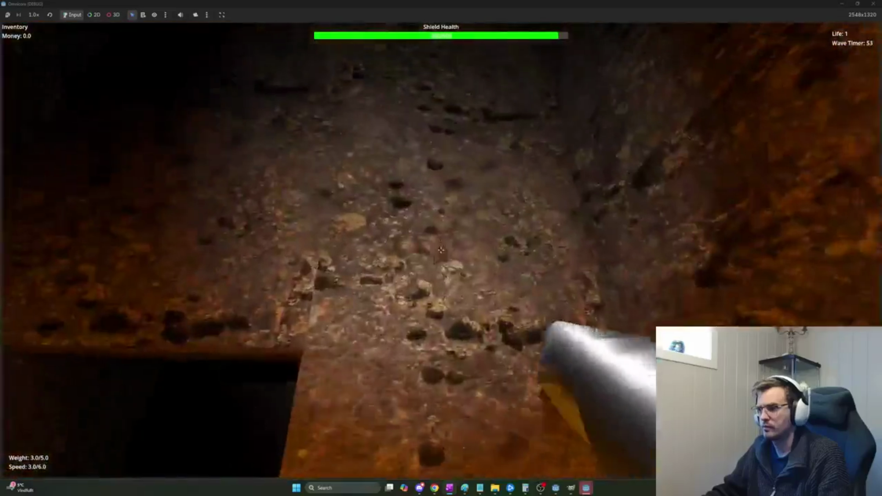
click(442, 249)
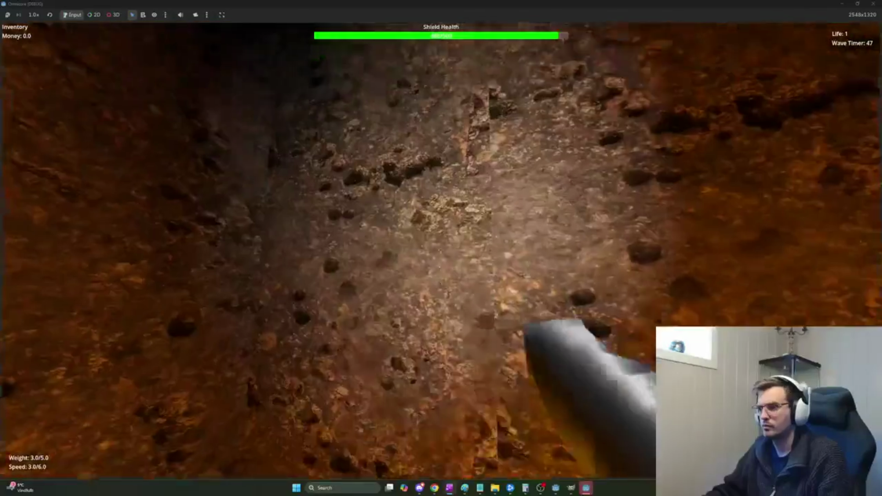
click(442, 249)
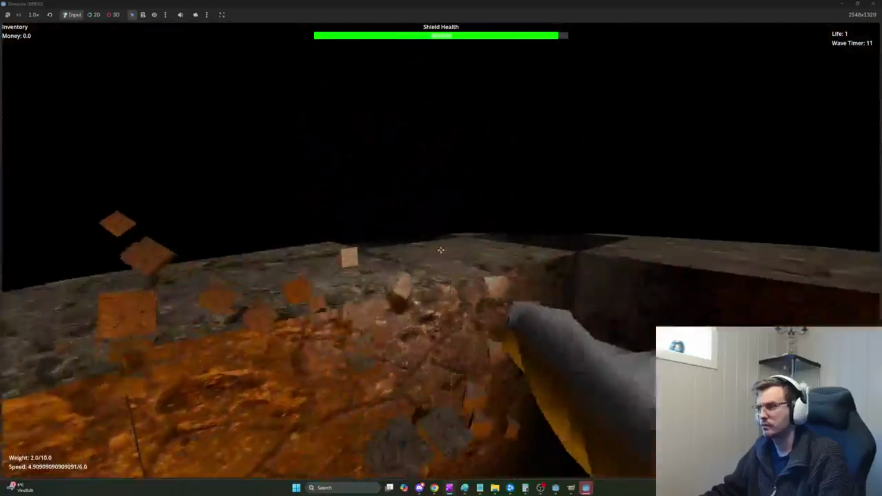
Walk back to the lava bowl and sell the ore, raising Money to 2.0
key(w)
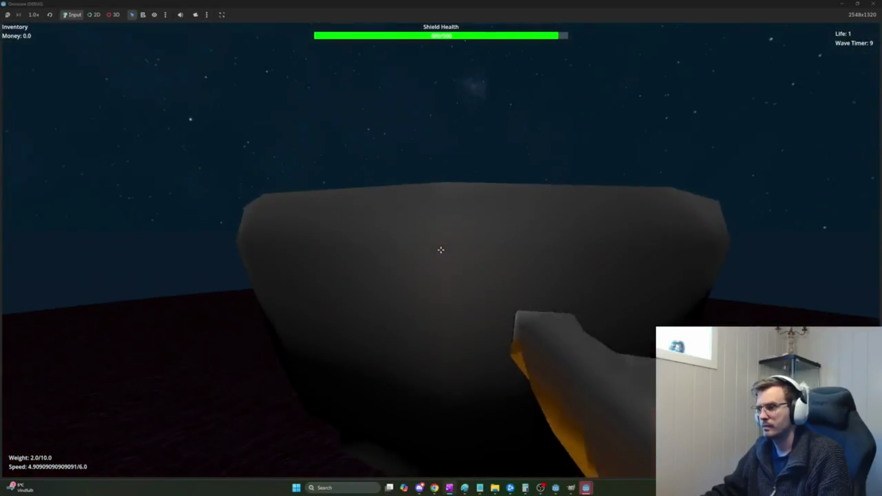
key(w)
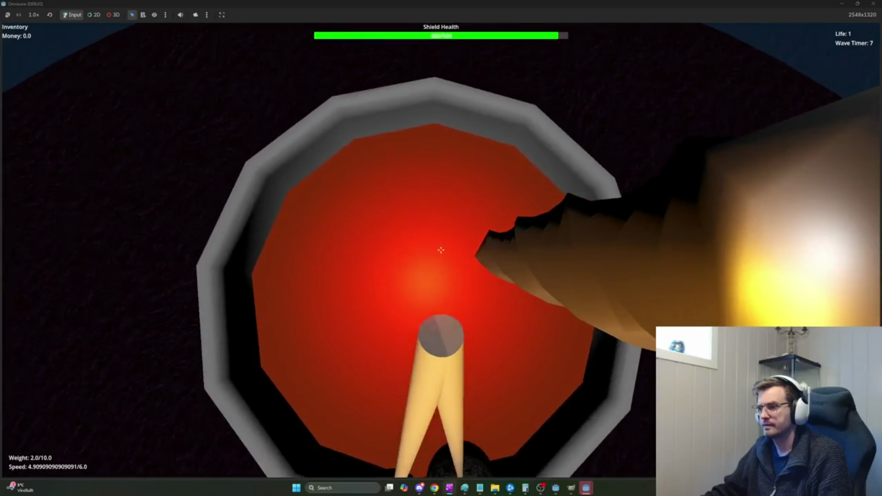
key(s)
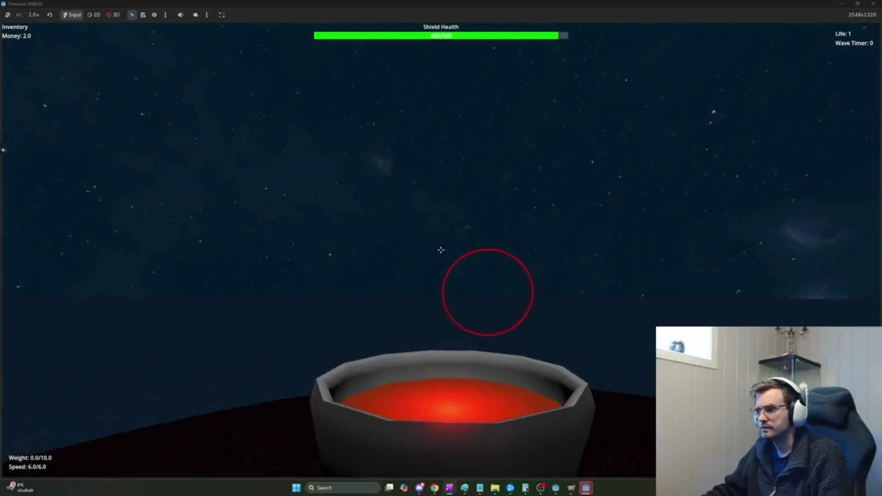
Shoot down the attacking enemy ships, checking that damage numbers like 20 pop up above them
click(441, 250)
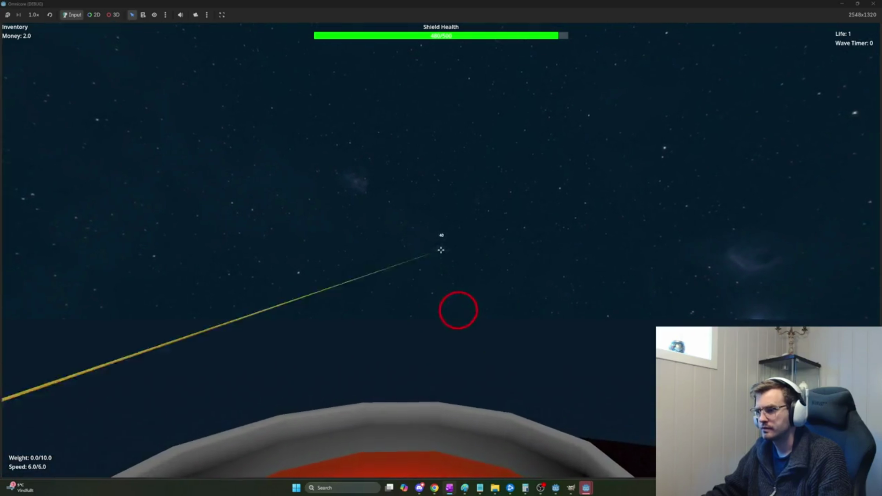
click(441, 250)
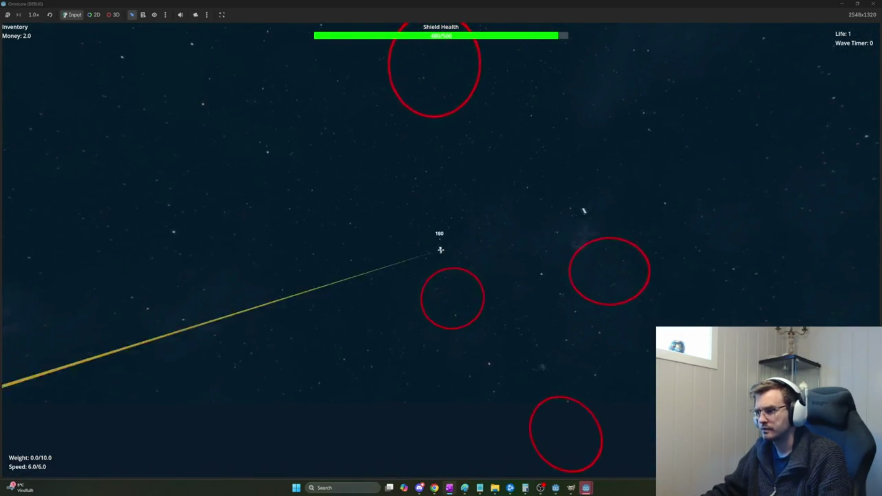
click(441, 250)
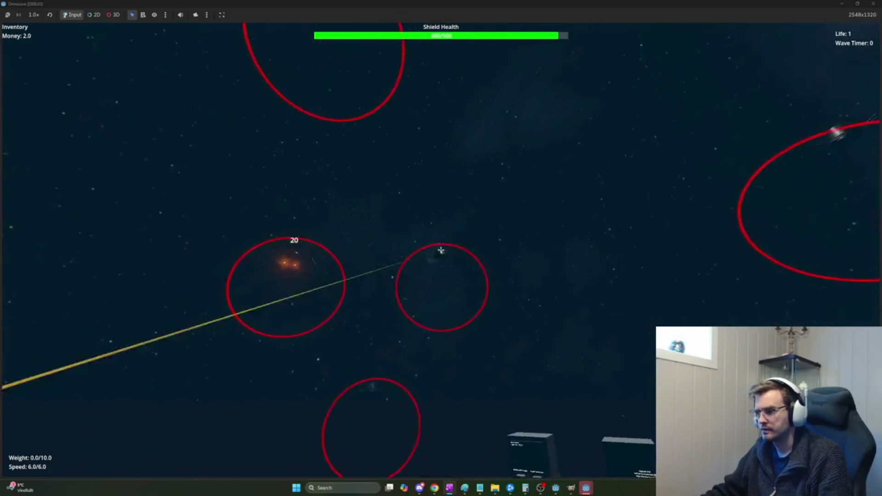
click(442, 250)
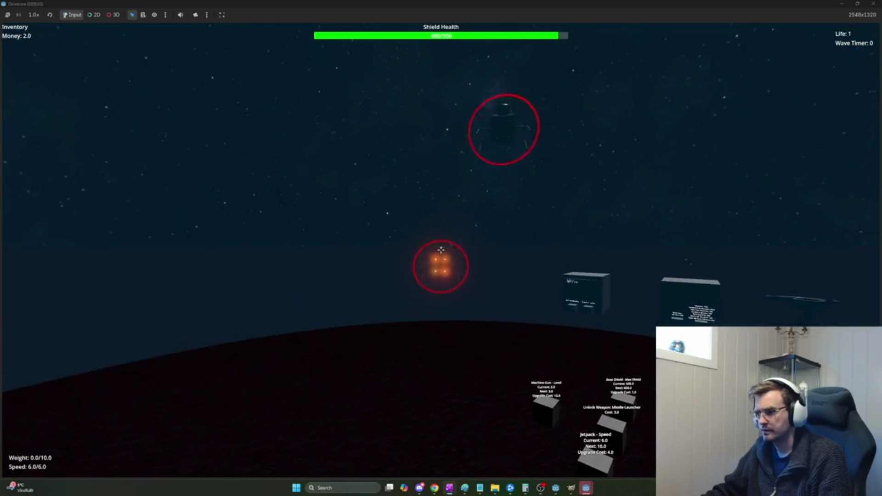
click(441, 250)
click(442, 250)
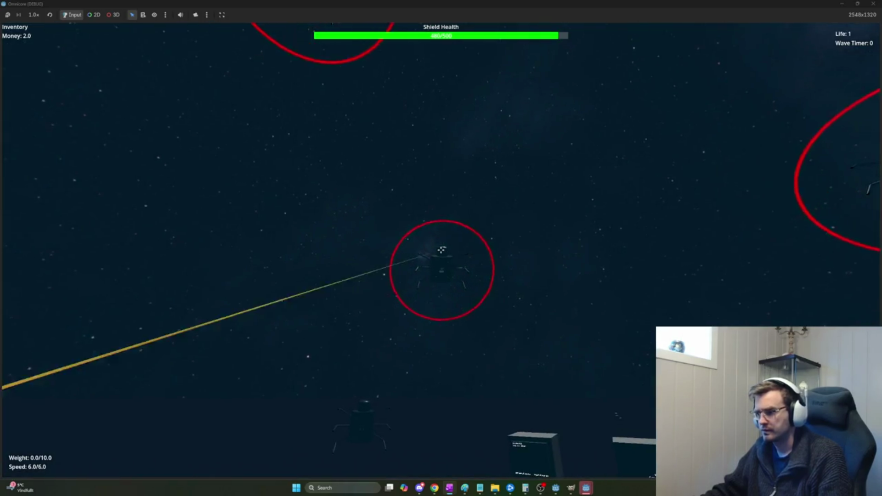
click(442, 250)
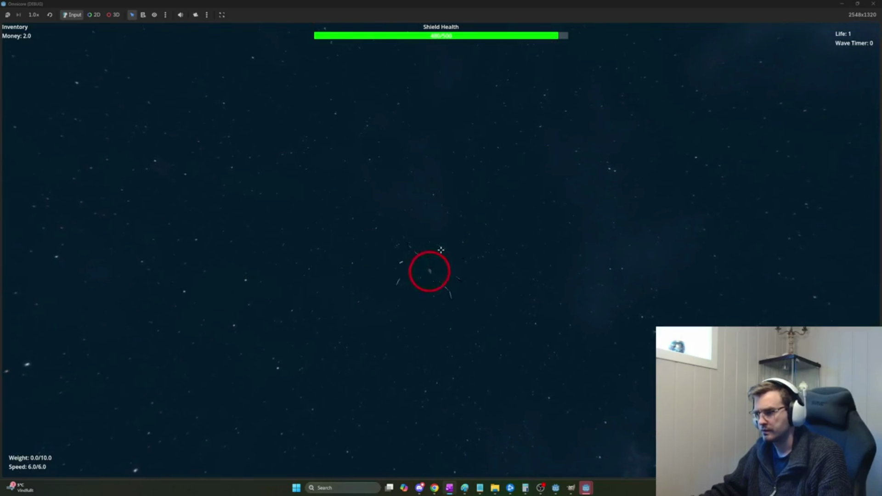
click(441, 250)
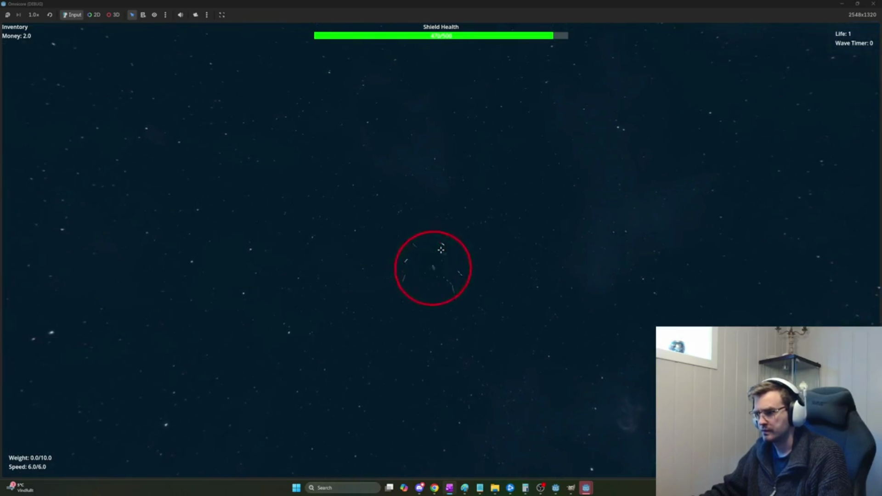
click(441, 250)
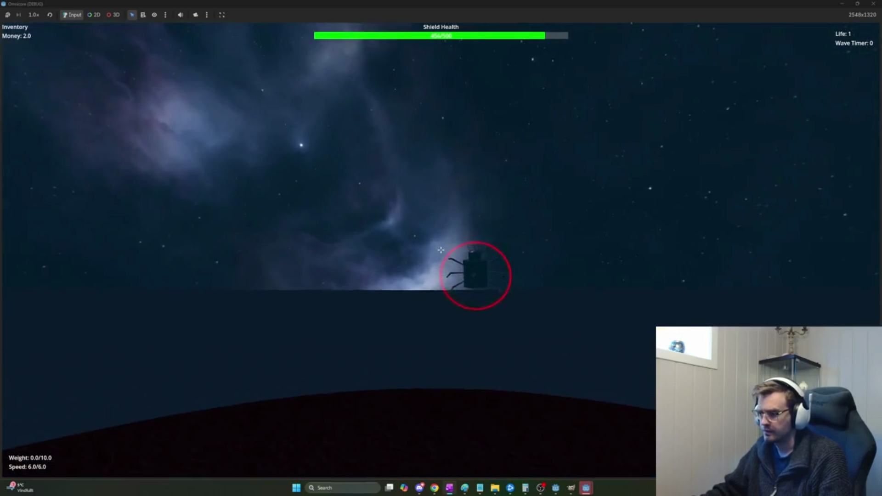
click(441, 250)
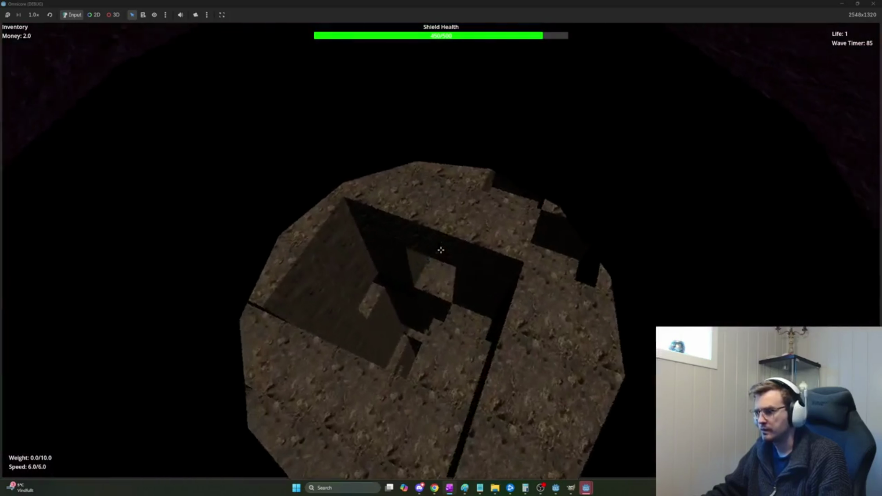
Break the ore blocks ahead and pick up the loose ore
click(441, 250)
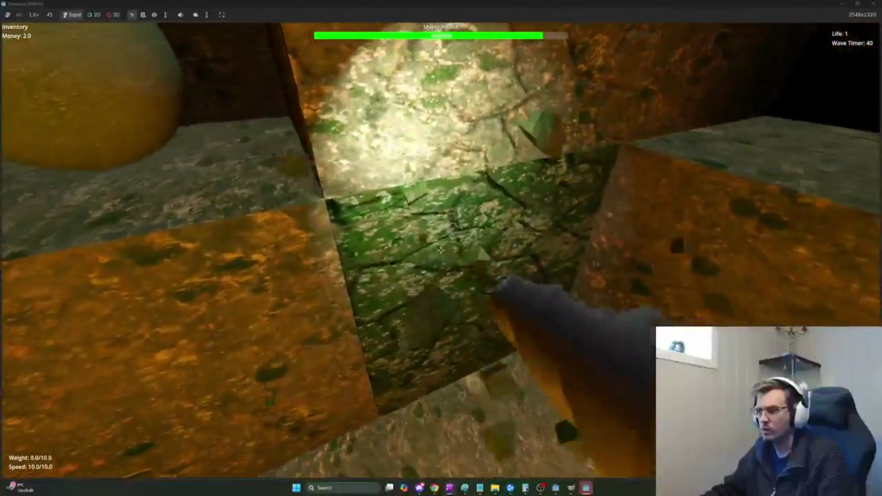
click(441, 250)
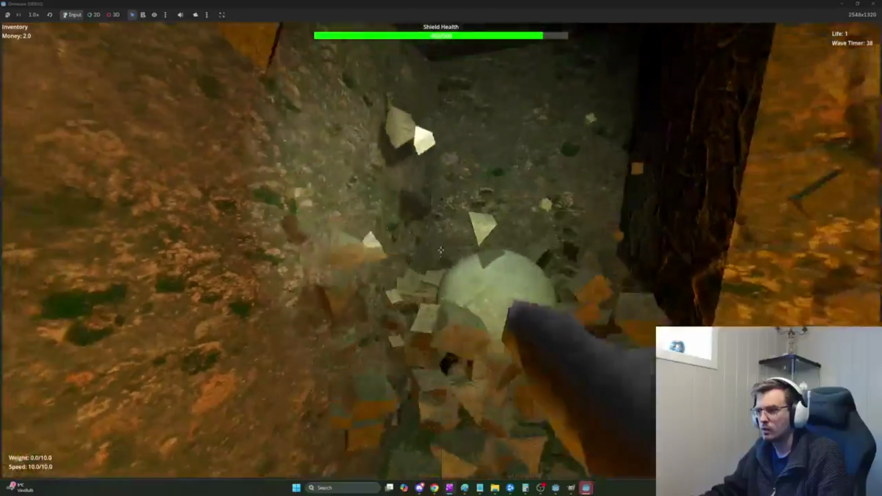
key(w)
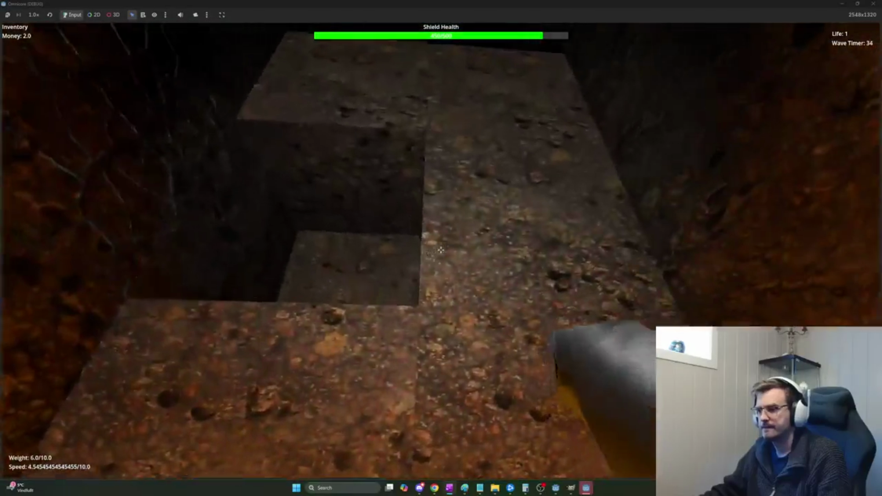
Mine more blocks along the tunnel, then jetpack up over the rim into the base bowl
click(441, 250)
click(440, 249)
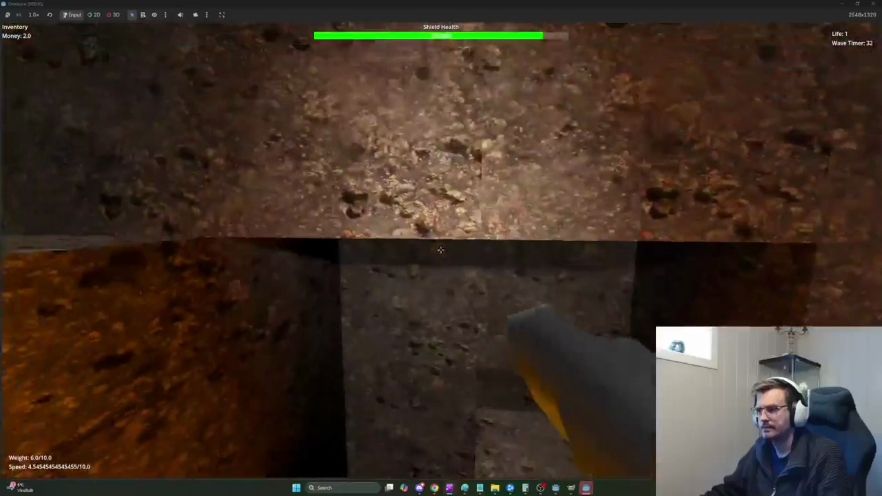
click(441, 249)
click(441, 249)
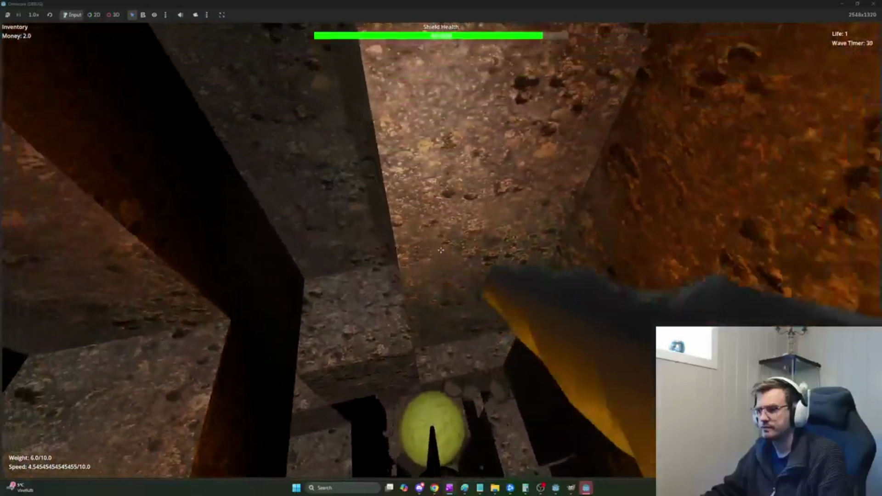
click(440, 250)
click(441, 250)
click(441, 250)
key(w)
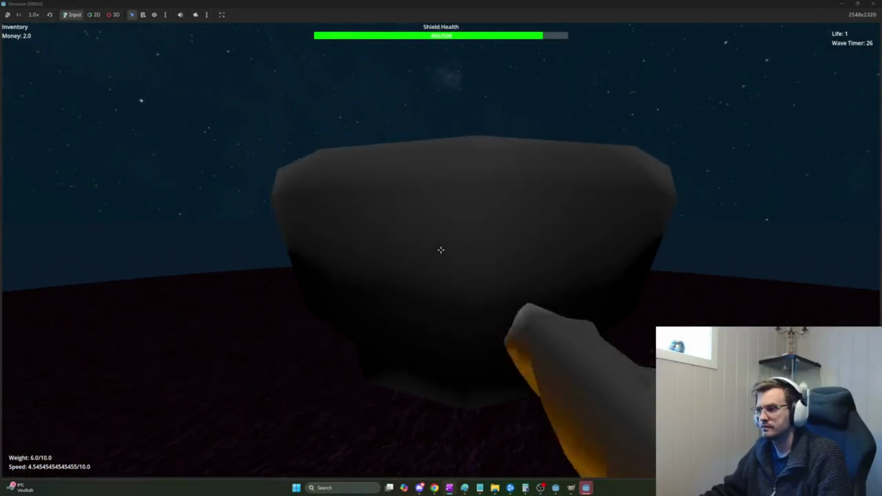
key(w)
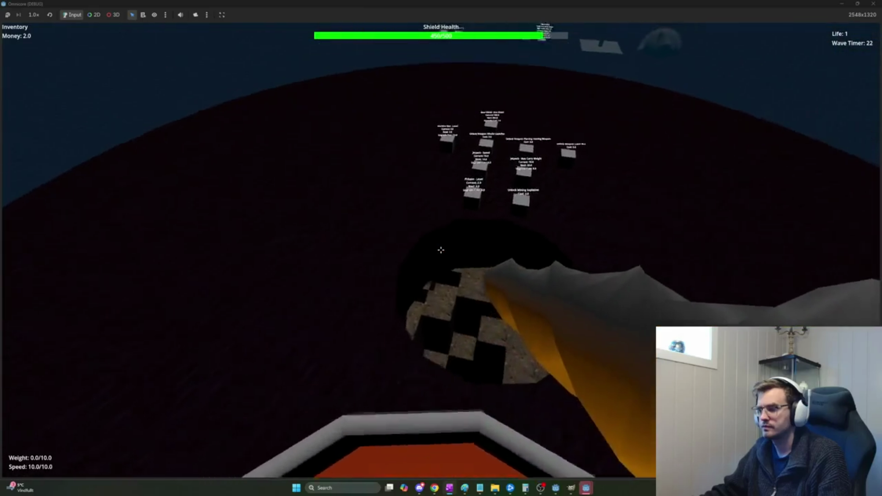
Upgrade the Pickaxe to level 3 and unlock the Mining Explosive
key(w)
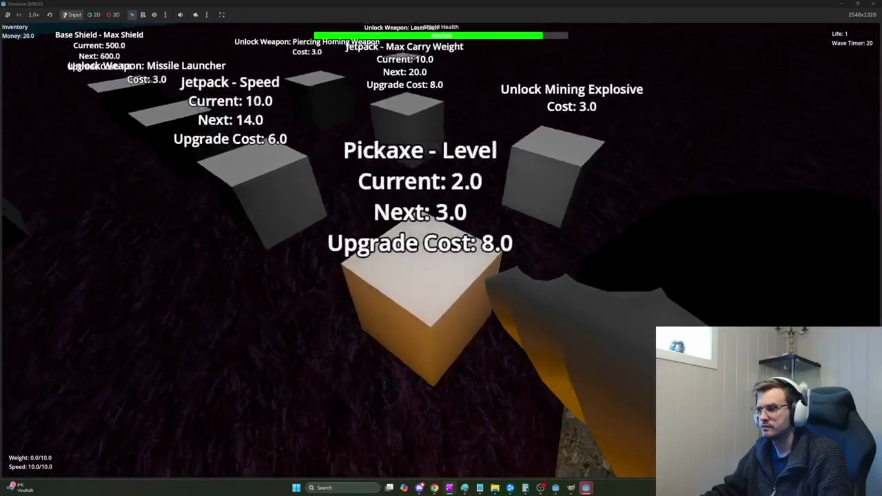
click(441, 250)
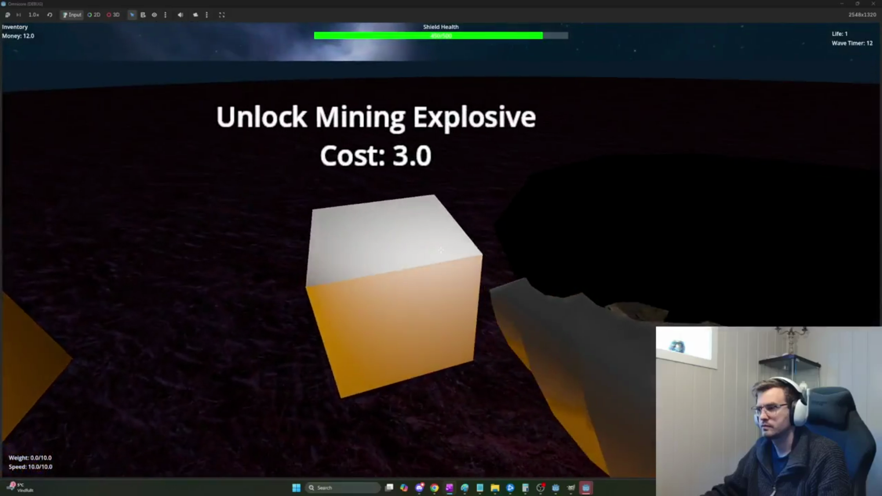
click(441, 250)
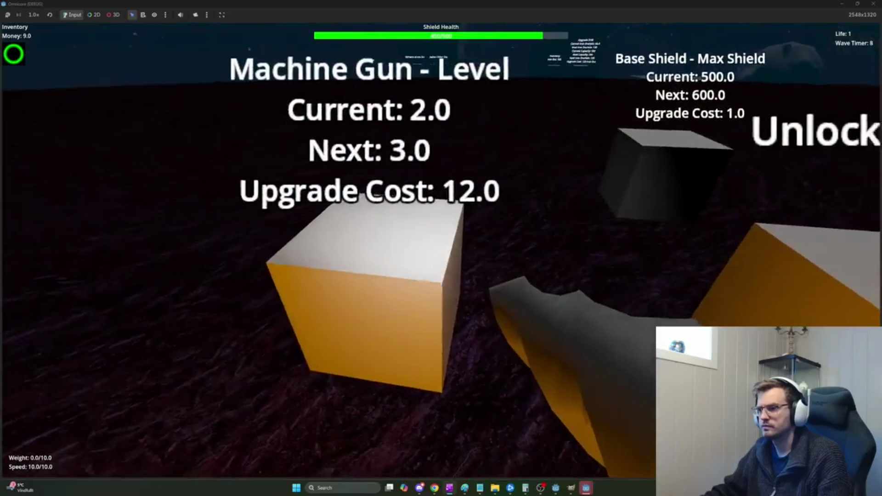
Unlock the Missile Launcher, then switch over to OneNote's Current task page
key(w)
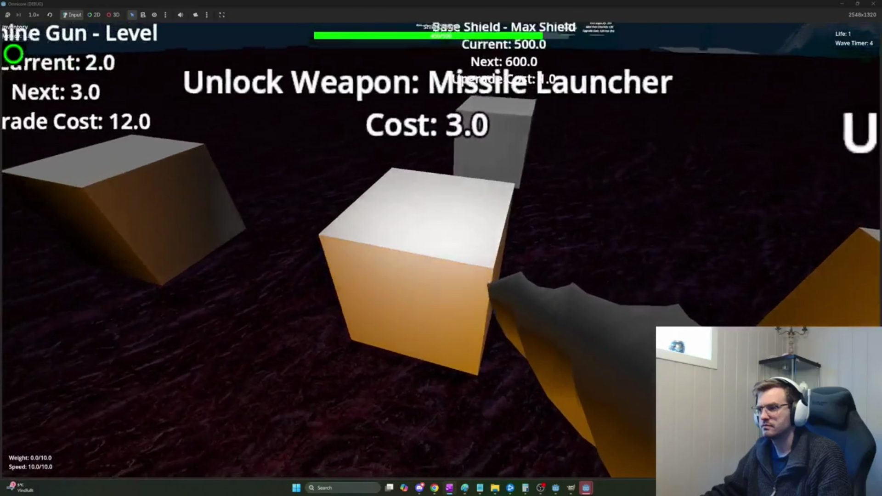
click(440, 250)
key(space)
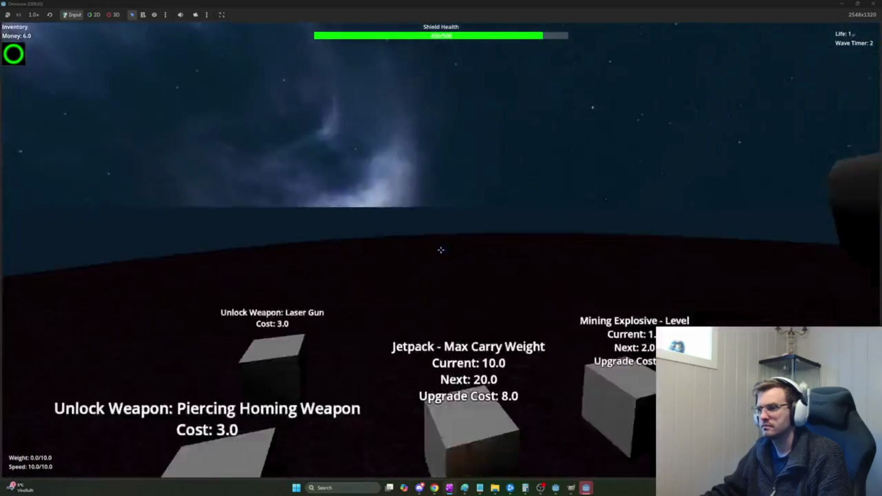
key(alt+Tab)
key(alt+shift+Tab)
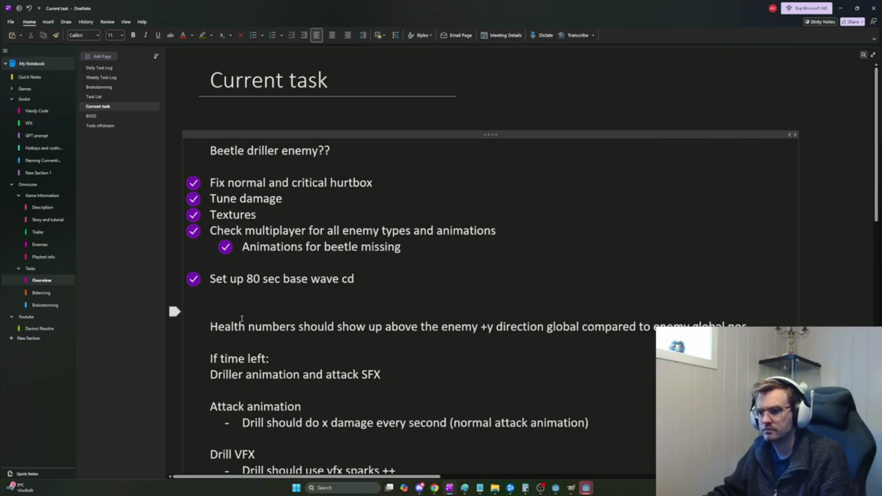
Add the to-do 'A bit longer cd on buying', then buy the Piercing Homing Weapon in-game
text(a)
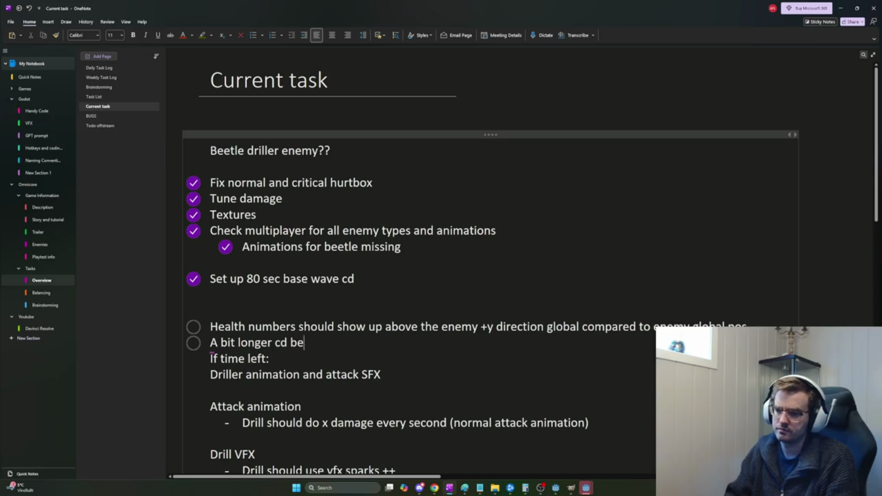
text(ing)
key(Return)
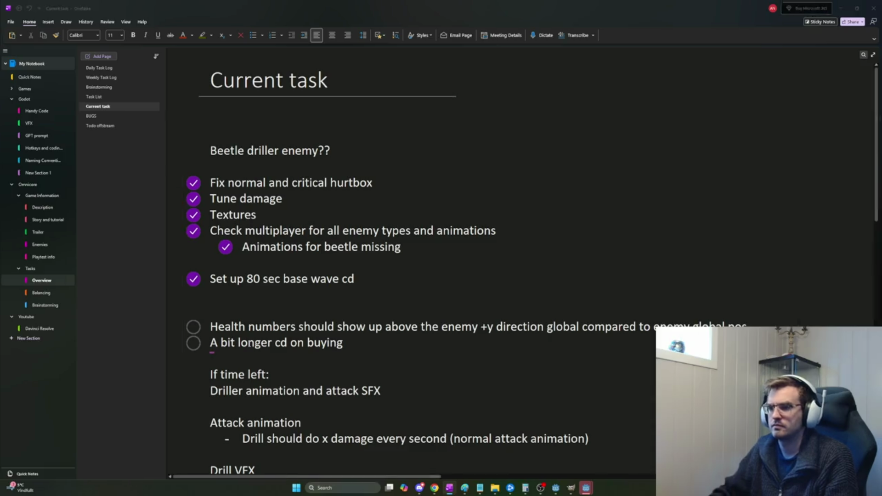
key(alt+Tab)
click(409, 236)
key(w)
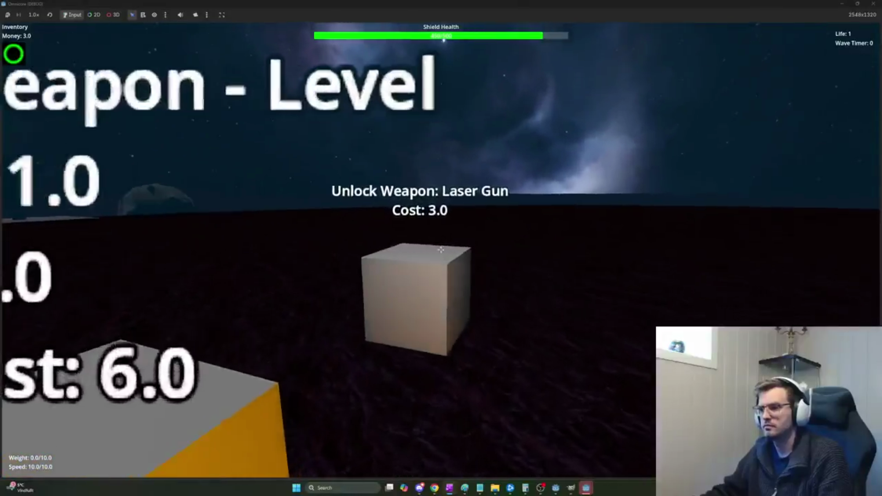
Buy the Laser Gun, aim its beam up toward the sky, then stop the running game
key(w)
drag(441, 250, 441, 250)
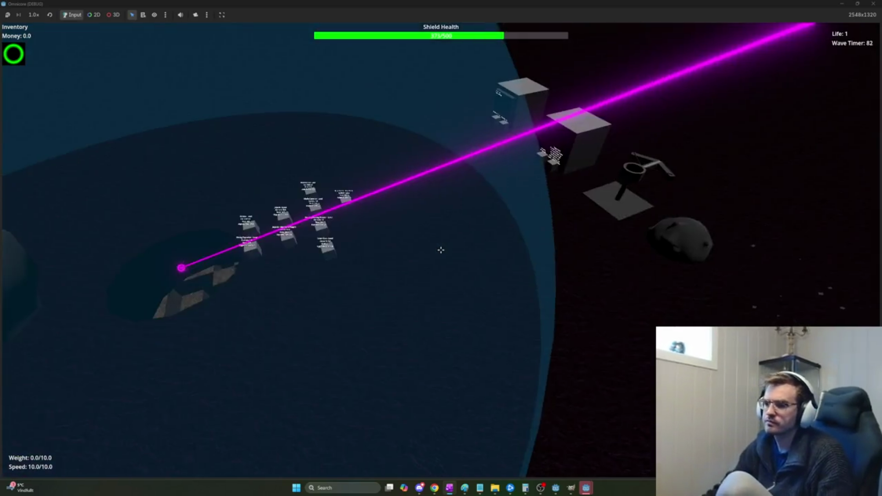
key(F8)
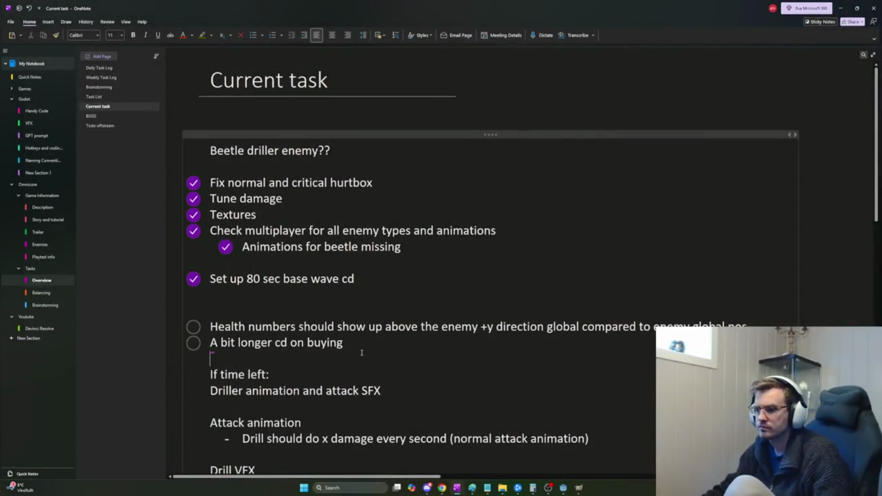
Add a size-12 to-do noting lasers not hitting the shield (armored enemy)
key(Return)
key(ctrl+shift+period)
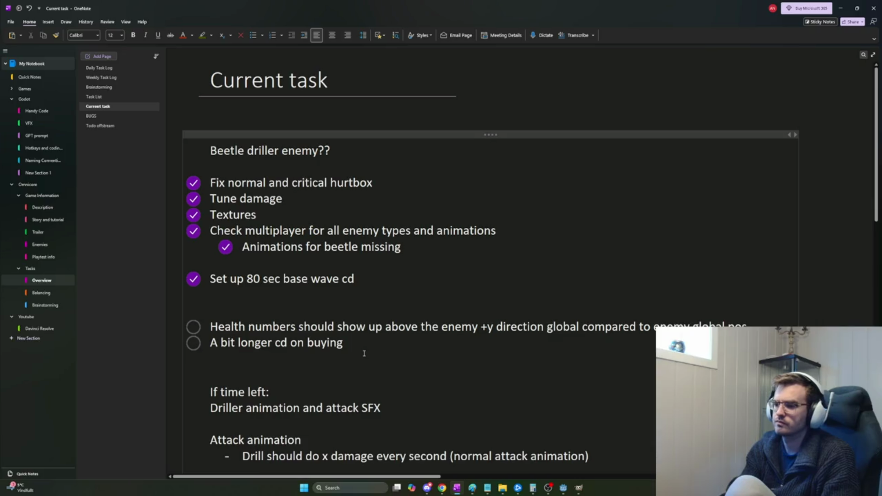
key(ctrl+1)
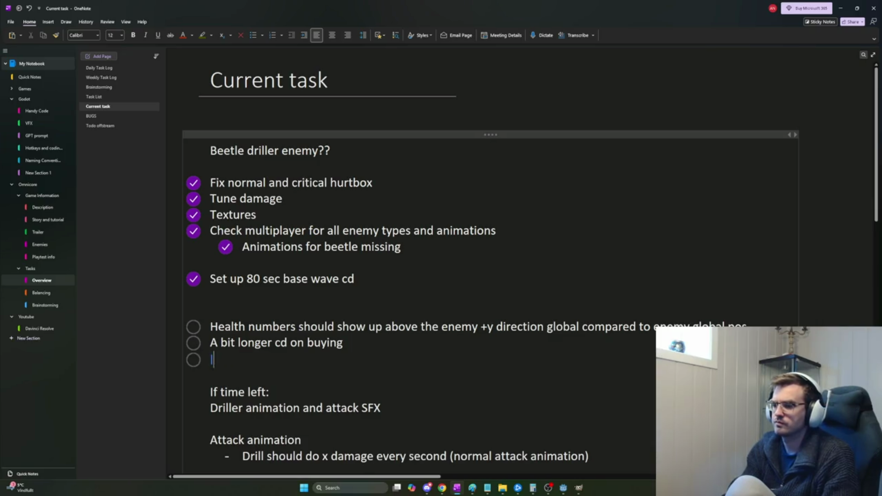
text(lasers not wo)
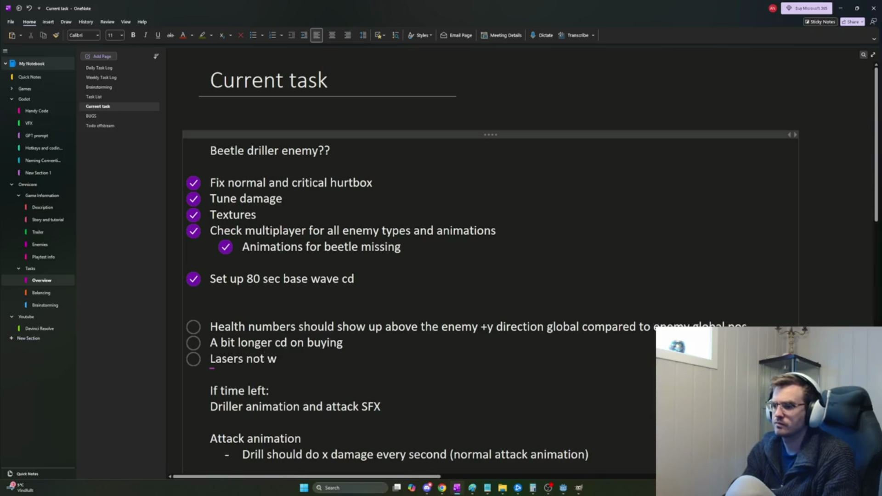
key(BackSpace)
text(hitting shield)
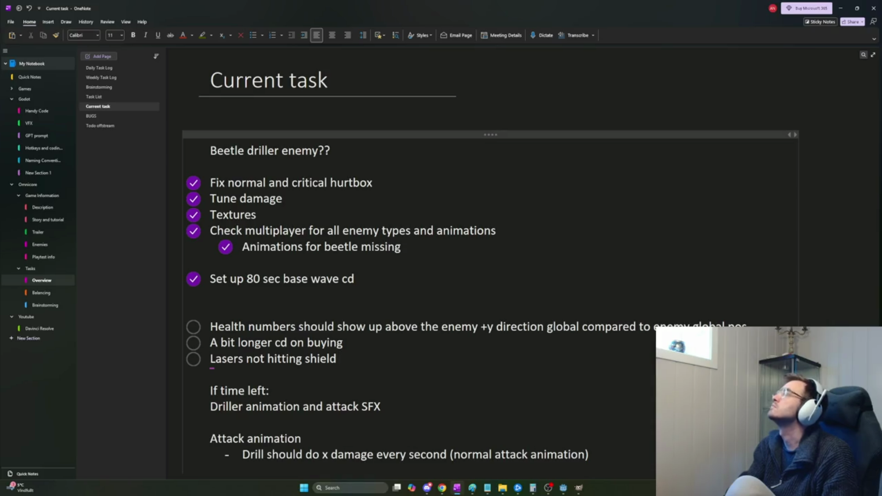
text(armored enemy))
key(alt+Tab)
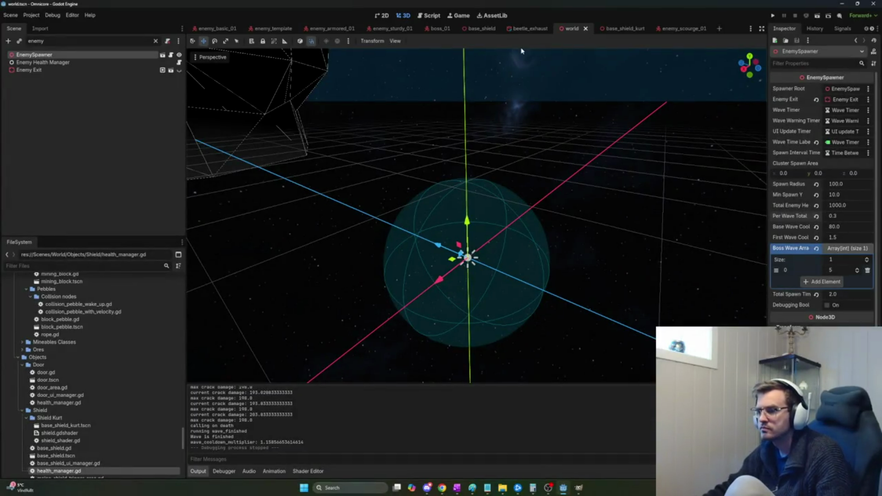
key(alt+Tab)
key(BackSpace)
text())
key(Return)
Add an indented sub-item 'Ranged attack collider doesn't scale with shield size'
key(Tab)
text(shield)
key(BackSpace)
key(BackSpace)
key(BackSpace)
key(BackSpace)
text(esn't scale with)
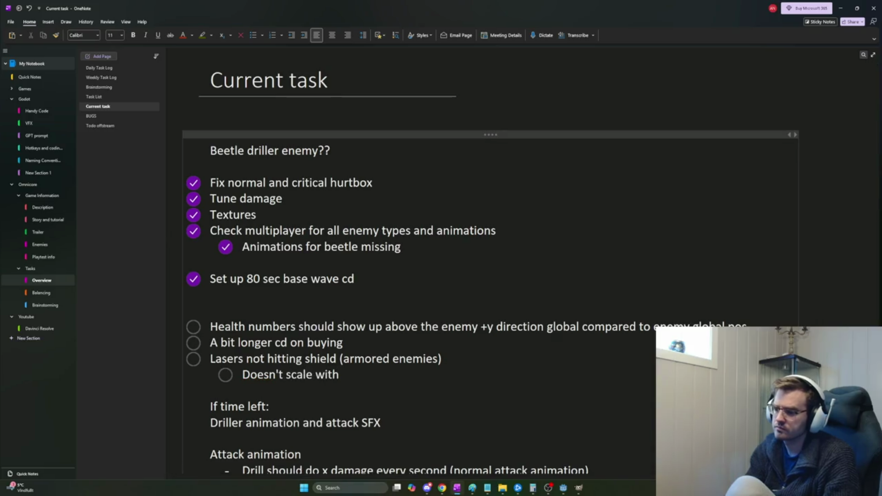
key(BackSpace)
key(BackSpace)
key(BackSpace)
text(Shield s)
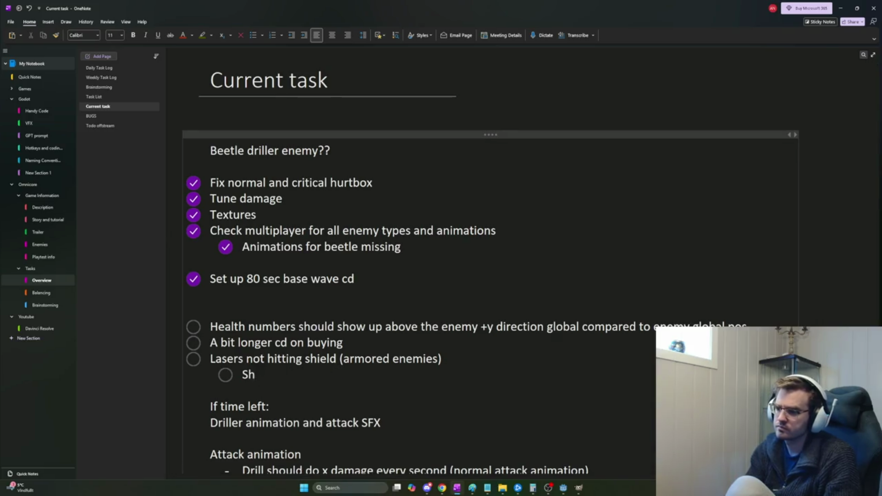
text(iz)
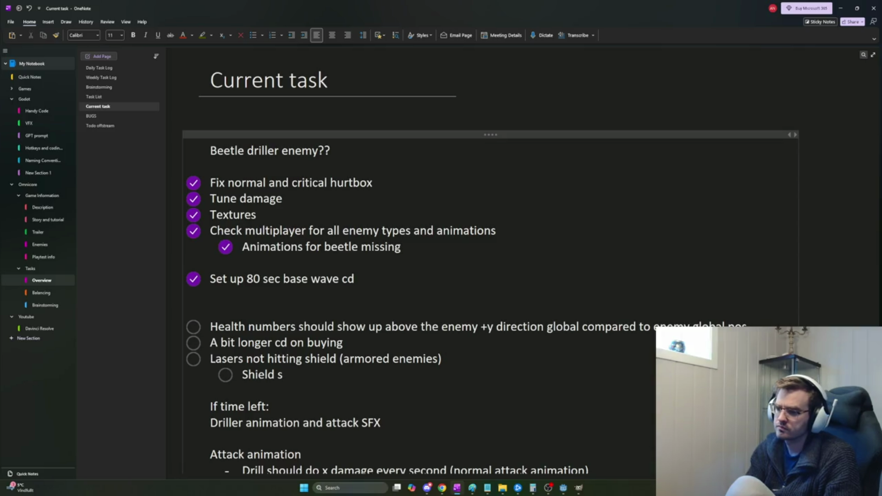
text(ttack area)
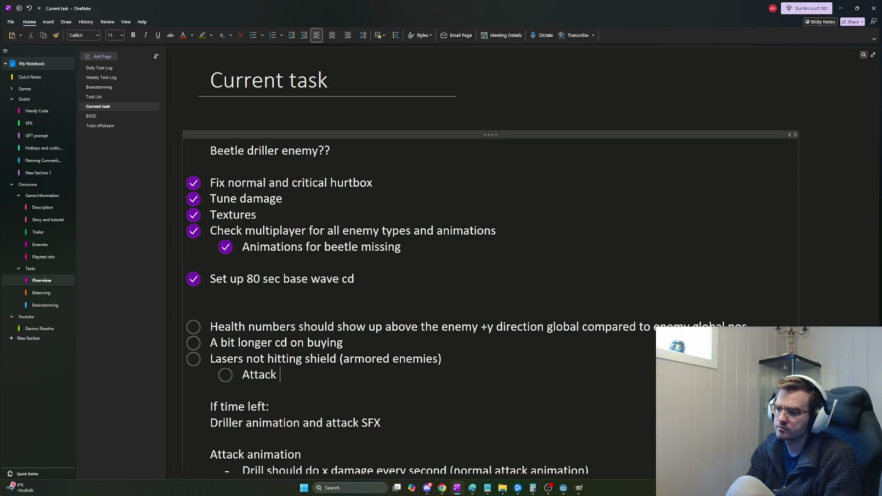
key(BackSpace)
key(BackSpace)
key(BackSpace)
key(BackSpace)
key(BackSpace)
key(BackSpace)
text(Rnage)
key(BackSpace)
key(BackSpace)
key(BackSpace)
key(BackSpace)
text(anged attack)
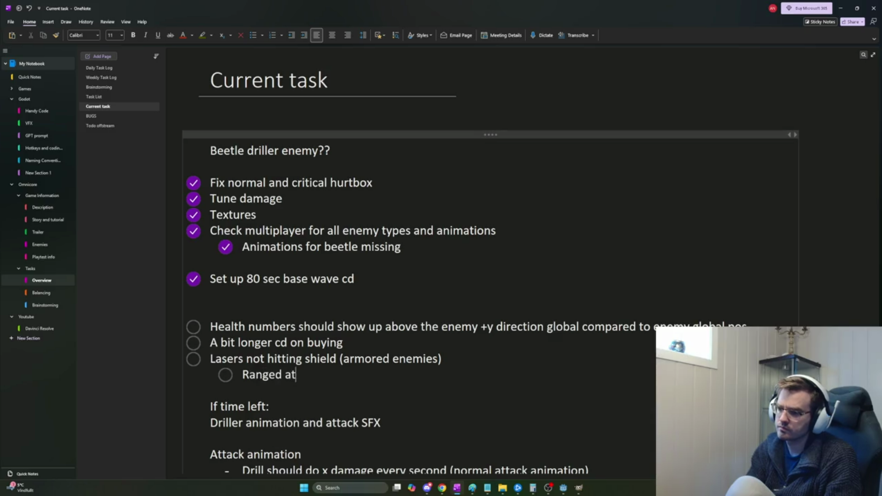
text( collider doesn't sc)
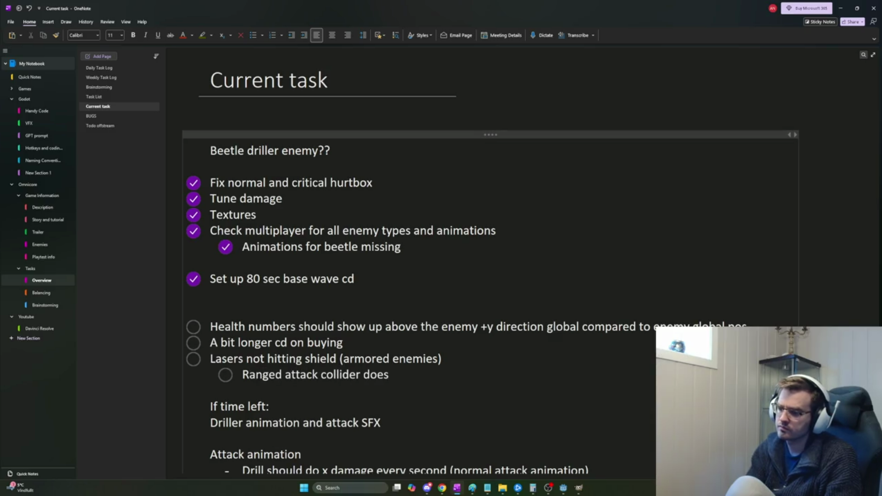
text(ale with shield si)
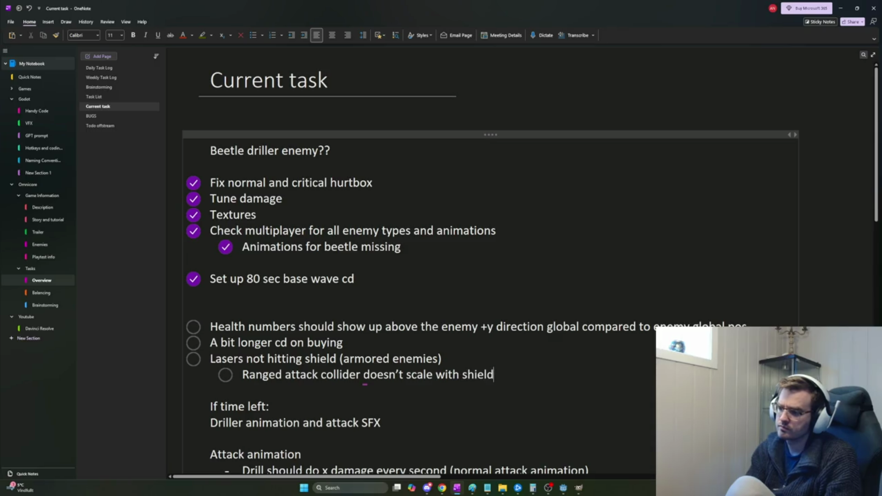
text(ze)
Change the sub-item's ending to 'shield shape radius' and return to Godot
key(Return)
key(BackSpace)
key(BackSpace)
key(BackSpace)
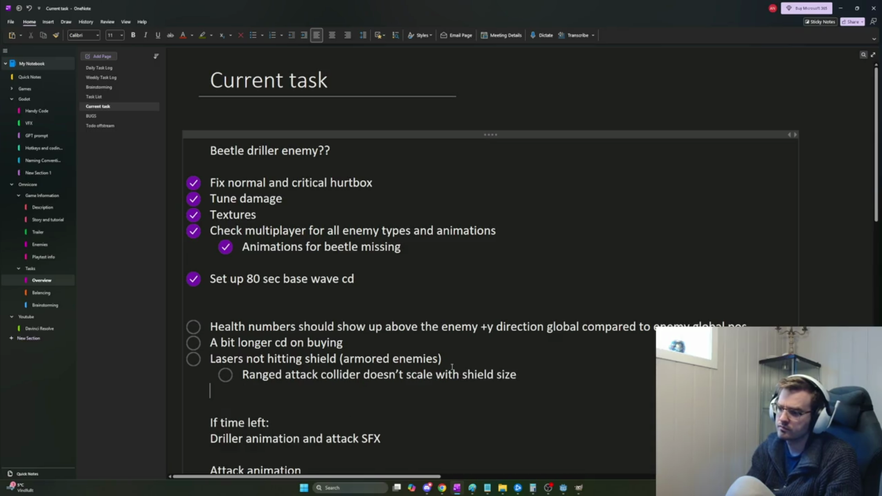
text(shape read)
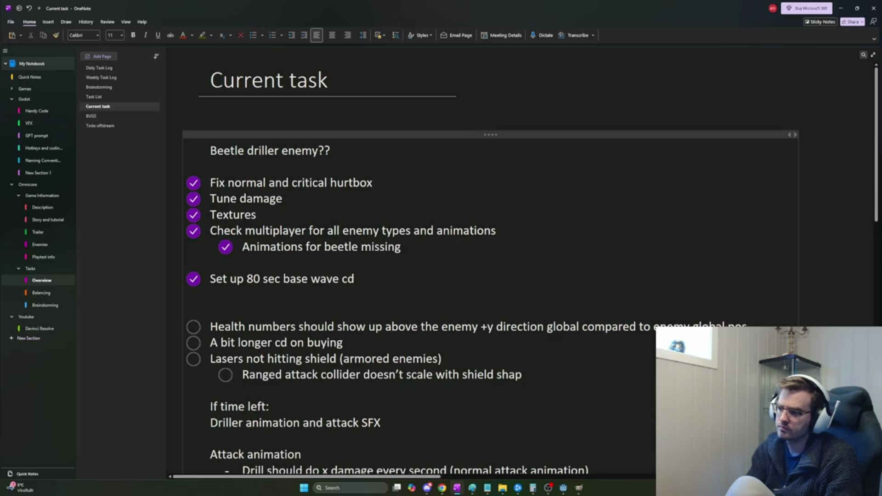
key(BackSpace)
key(BackSpace)
key(BackSpace)
text(adius)
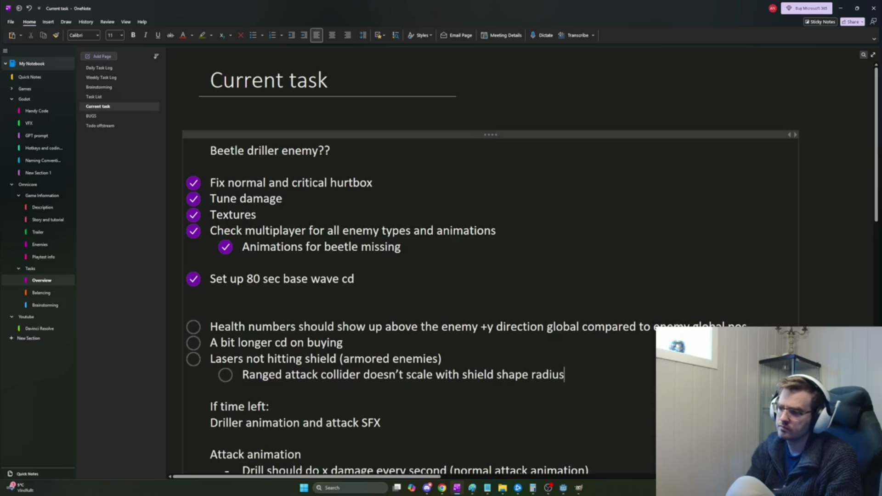
key(alt+Tab)
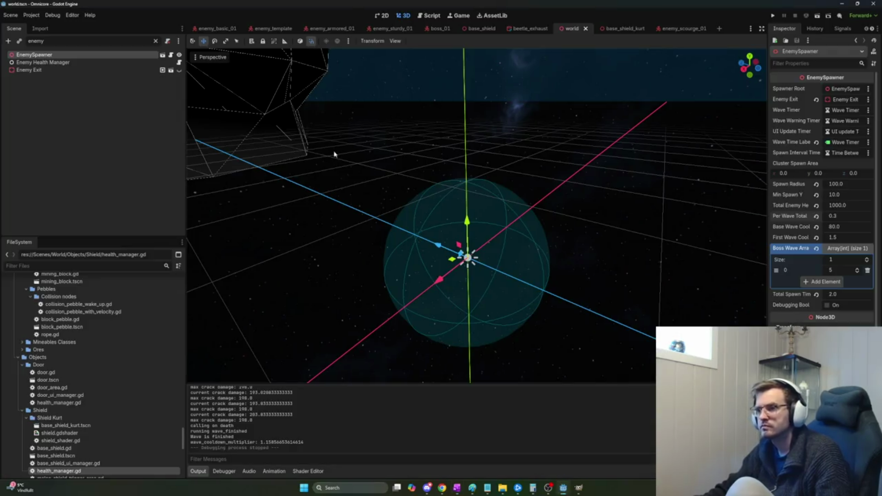
In enemy_basic_01, open the Floating Text Display script and inspect the start_y position lines
click(216, 28)
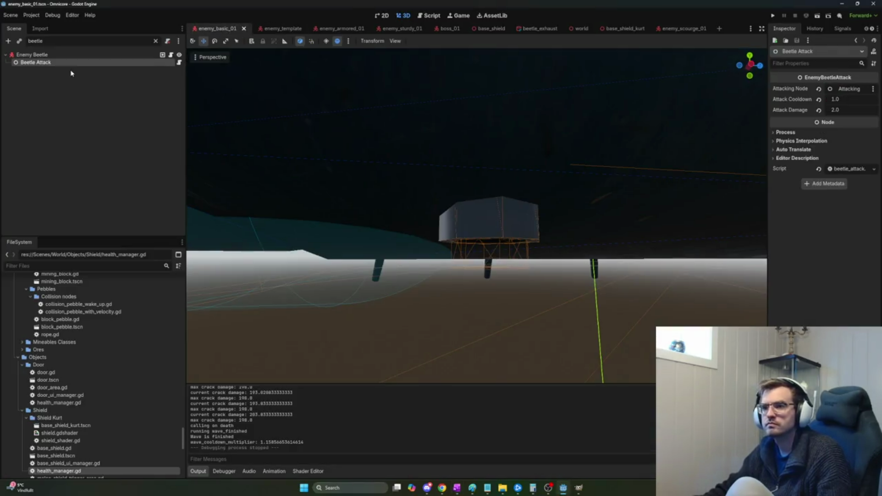
click(156, 41)
text(floating)
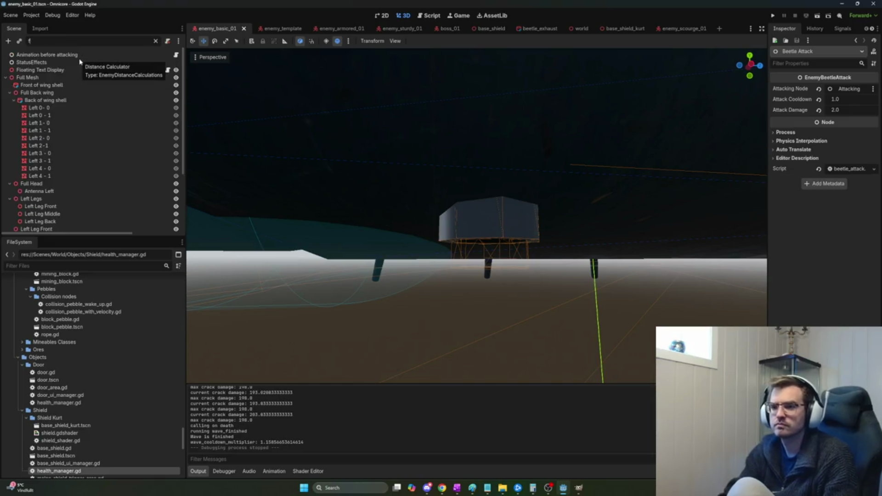
click(108, 56)
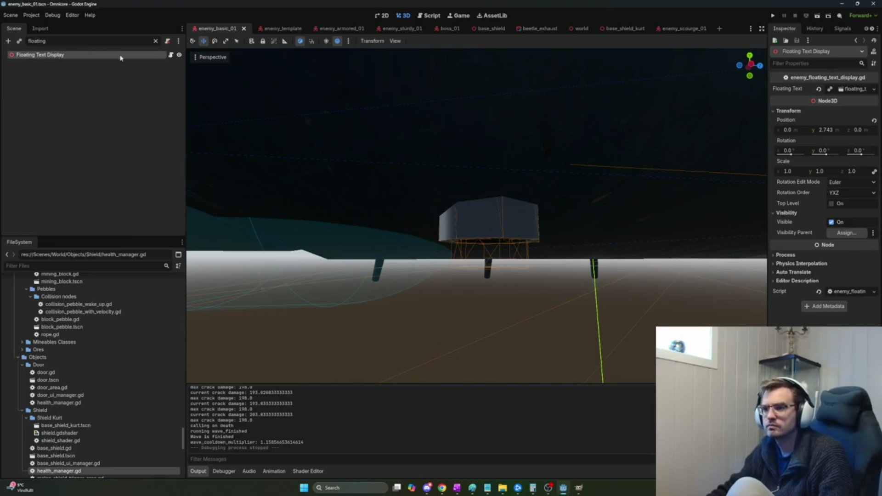
click(171, 54)
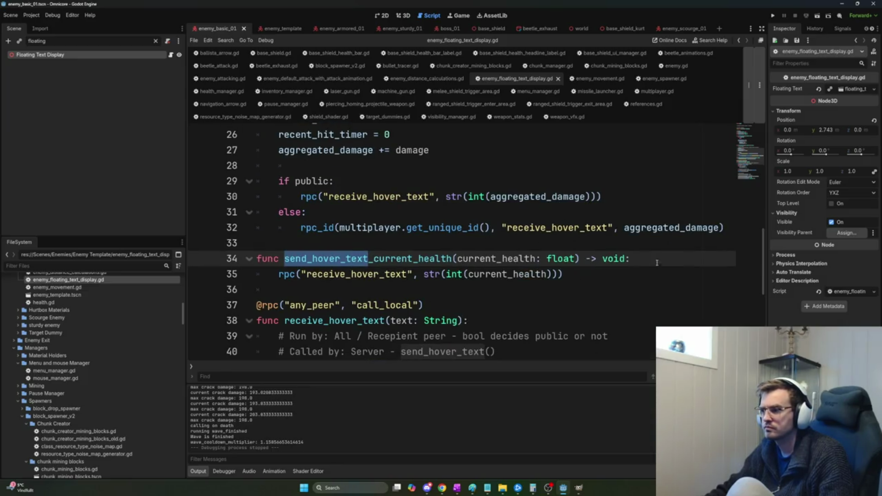
scroll(455, 278, down, 2)
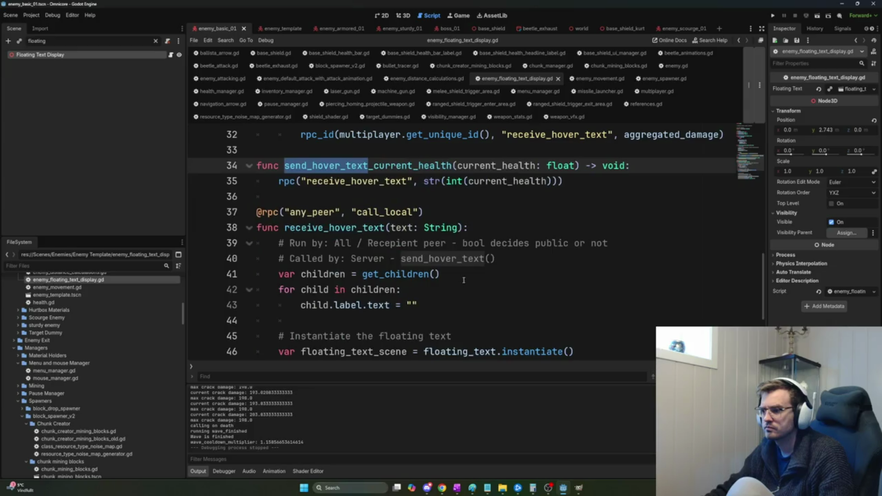
scroll(356, 247, down, 3)
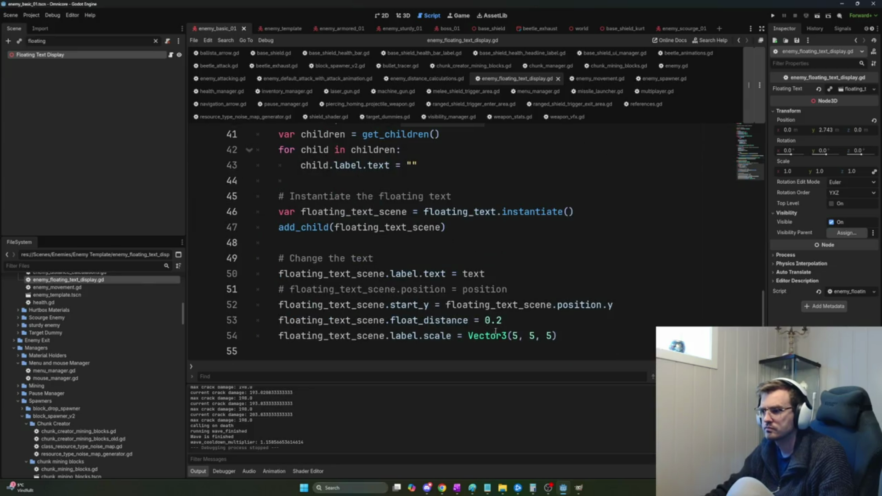
drag(508, 290, 313, 289)
click(312, 289)
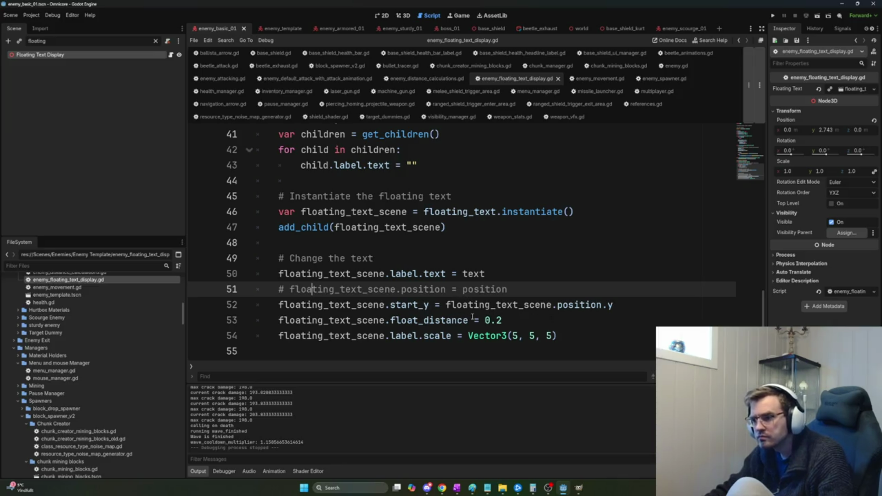
double_click(427, 308)
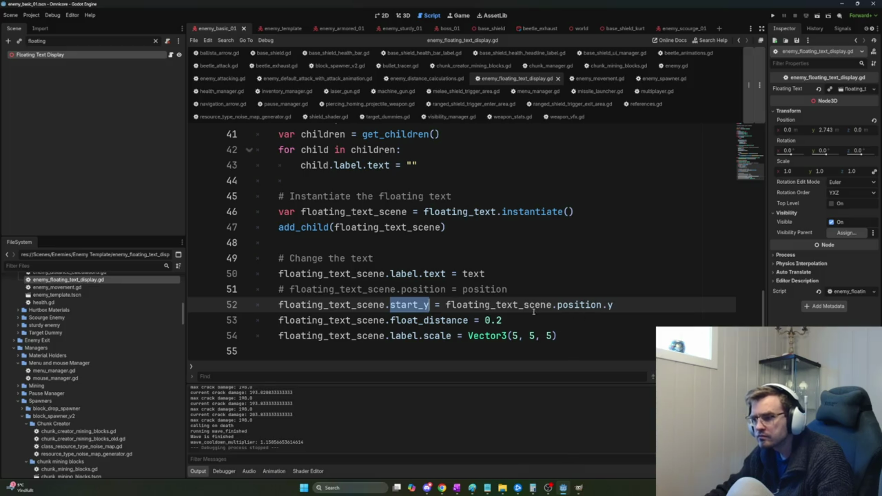
double_click(496, 305)
Add an exported enemy_root of type Enemy, save, and assign Enemy Beetle to it
scroll(766, 284, up, 1)
drag(766, 284, 762, 285)
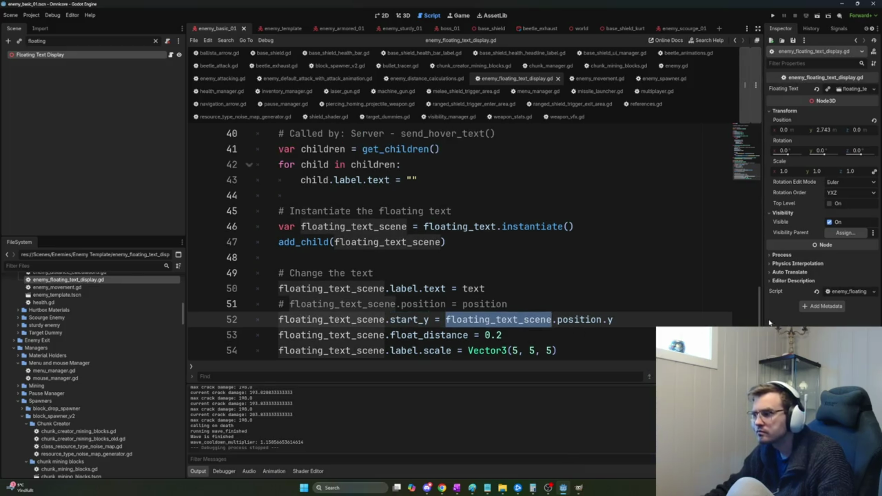
scroll(496, 207, up, 13)
click(497, 165)
click(512, 207)
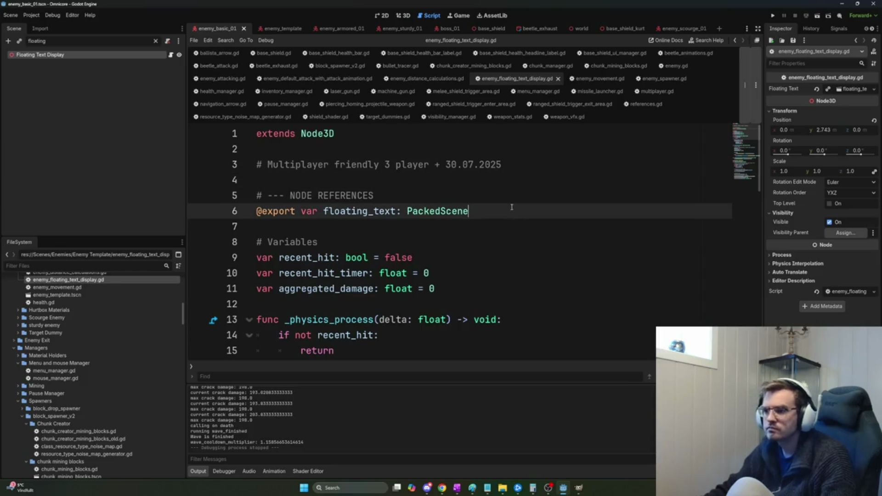
key(Return)
text(@export var enemy_root:)
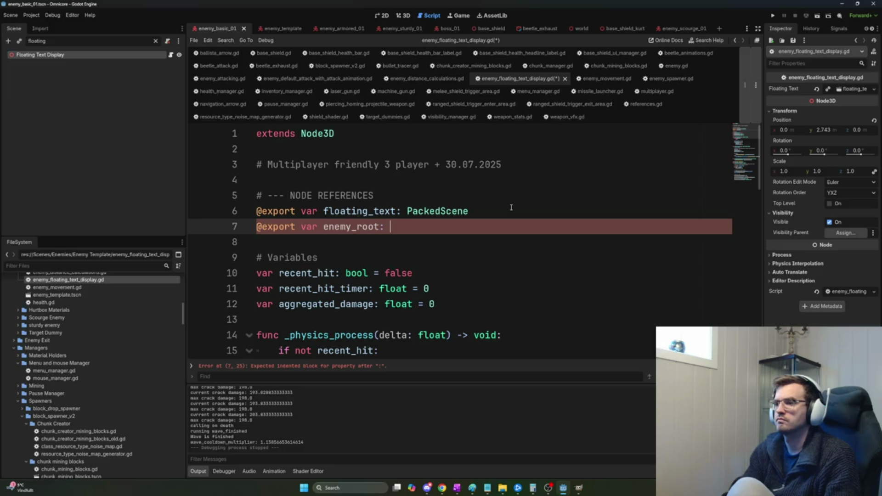
text(nemyt)
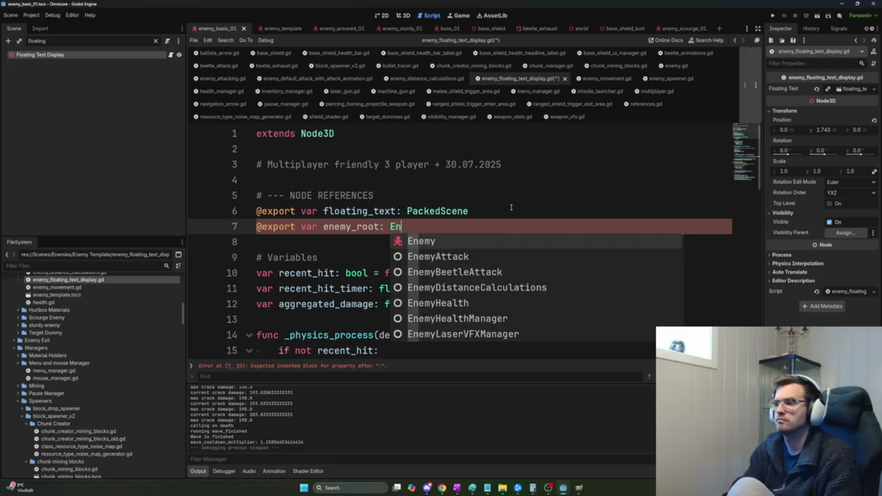
key(BackSpace)
key(ctrl+s)
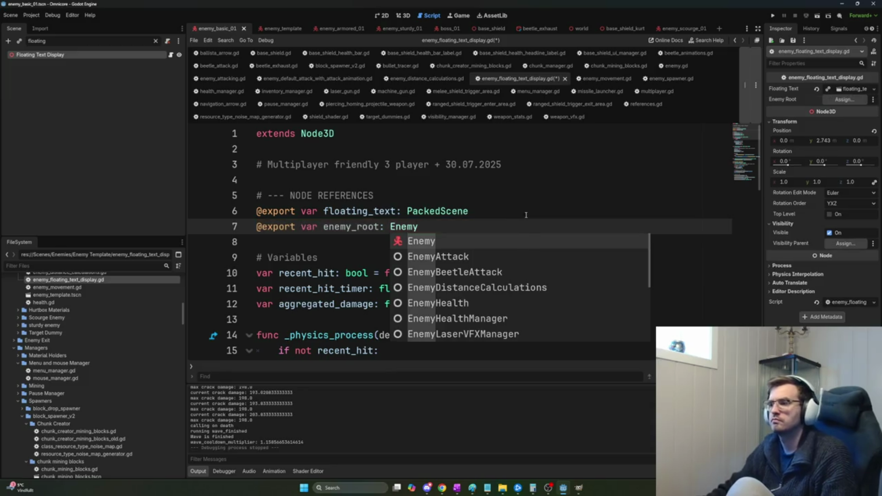
click(155, 41)
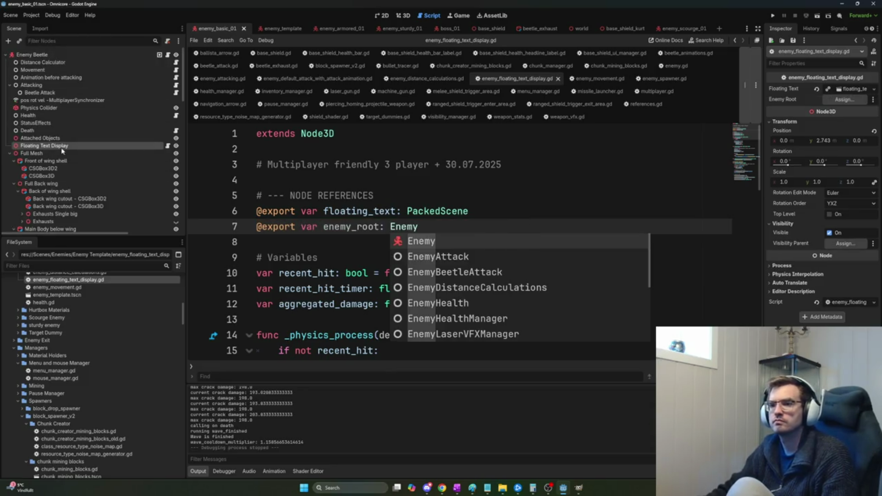
mouse_move(32, 55)
mouse_down()
mouse_move(830, 118)
mouse_move(841, 99)
mouse_up()
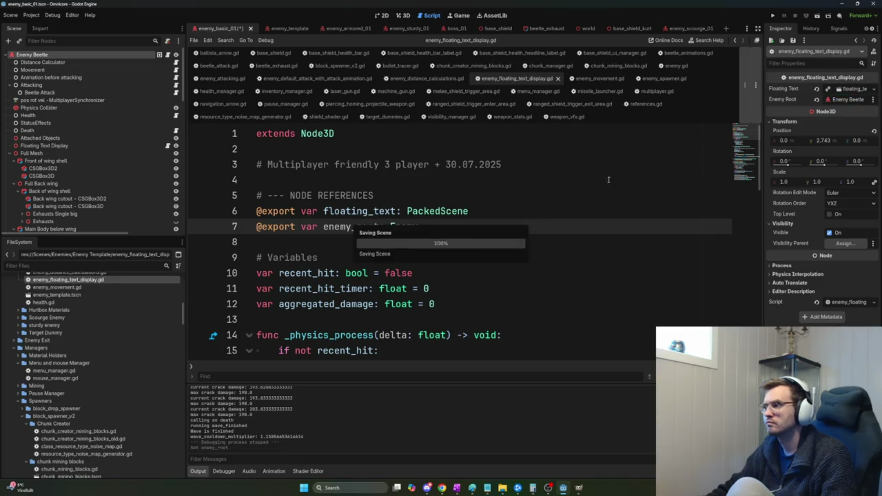
Rewrite line 53 to base start_y on enemy_root's global_position plus 3, and save
double_click(390, 211)
key(ctrl+d)
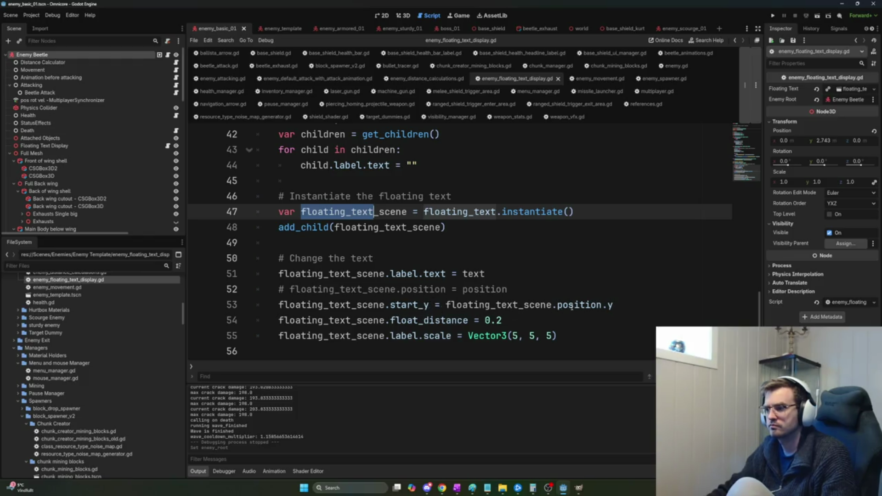
double_click(544, 305)
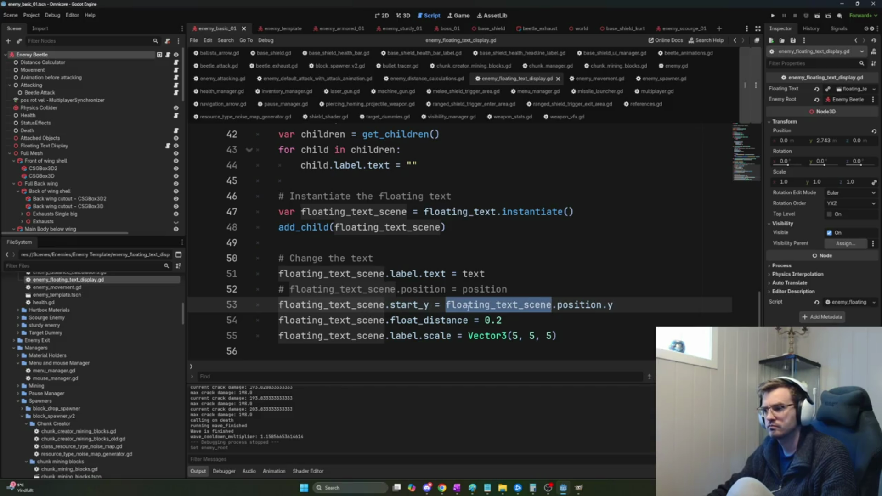
text(floating)
double_click(524, 305)
text(global)
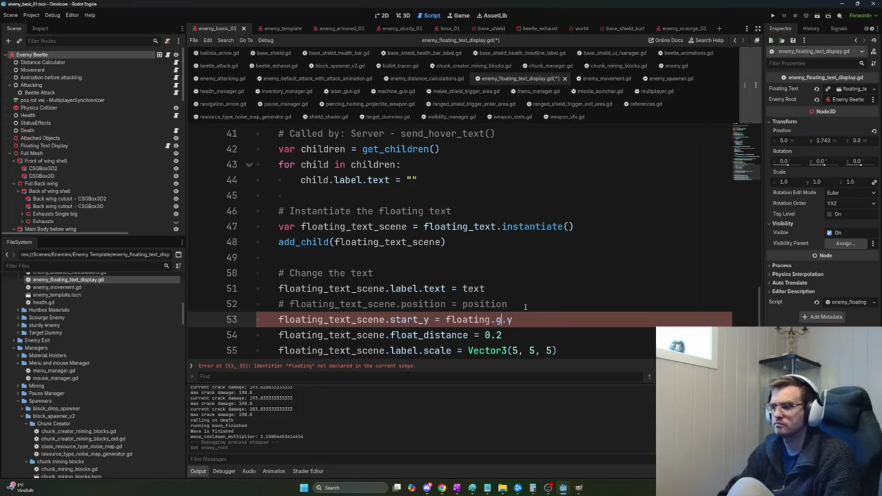
text(_position)
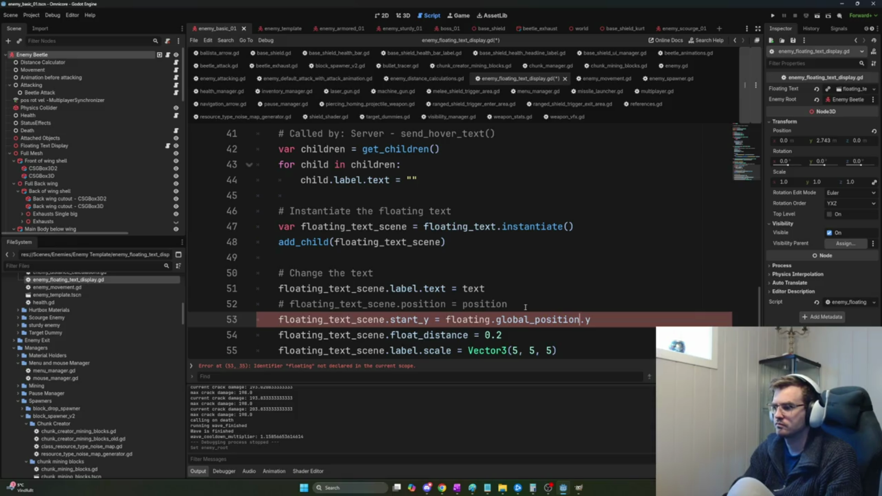
double_click(484, 320)
text(enemy_root)
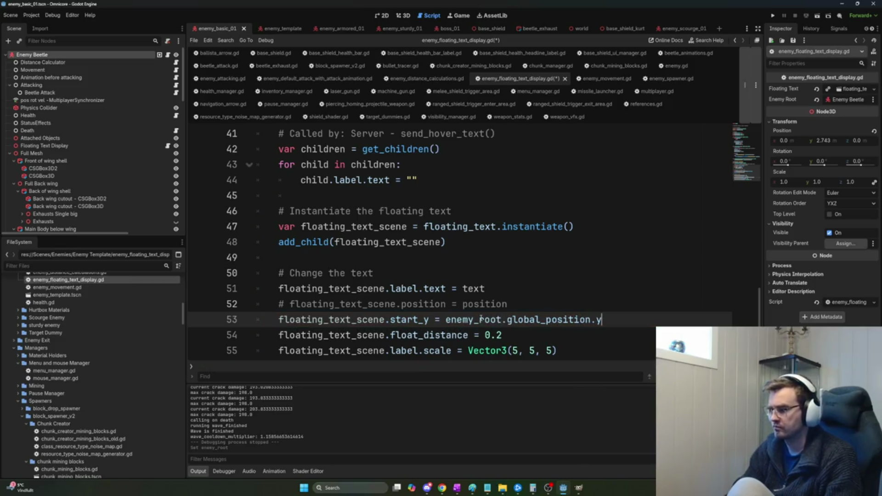
text( 3)
key(ctrl+s)
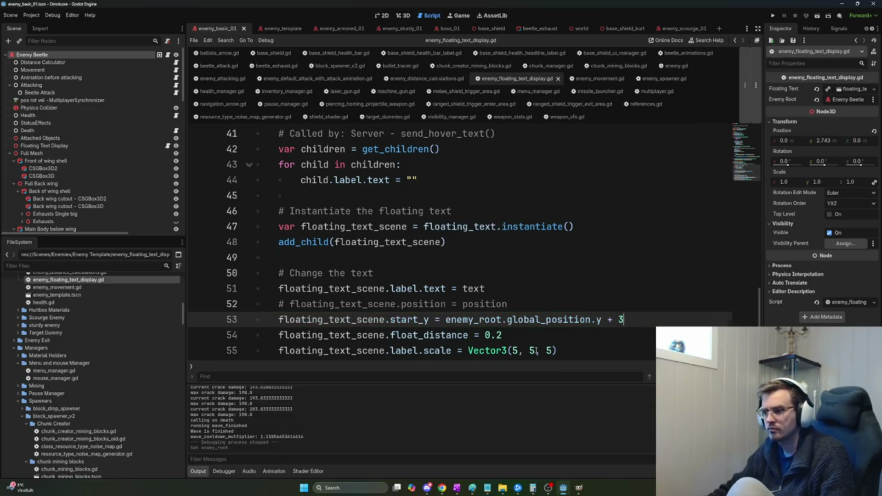
Replace the hardcoded 3 with spawn_distance_above_enemy_root and break line 53 with a backslash
scroll(536, 351, down, 1)
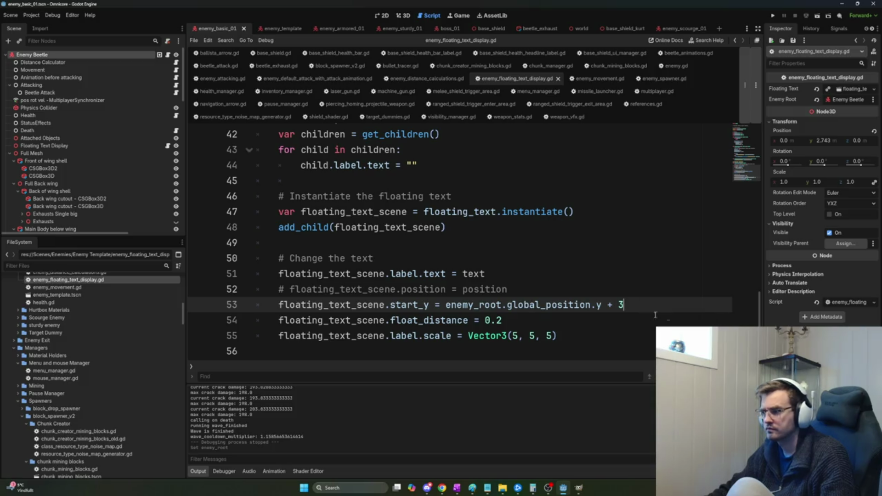
key(BackSpace)
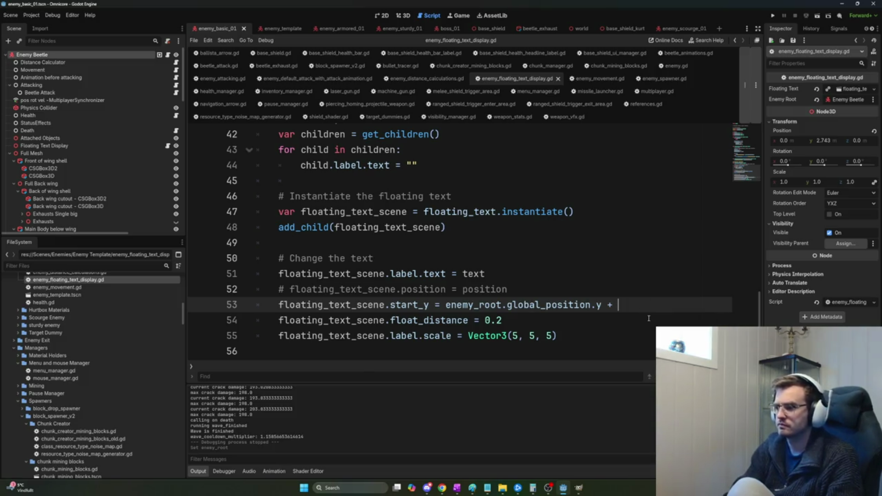
scroll(648, 318, up, 1)
text(pawn_)
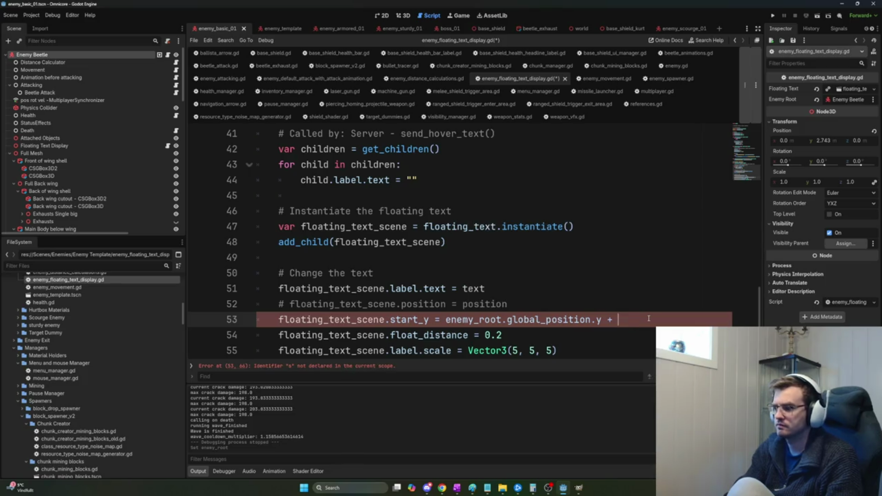
text(distance_above_)
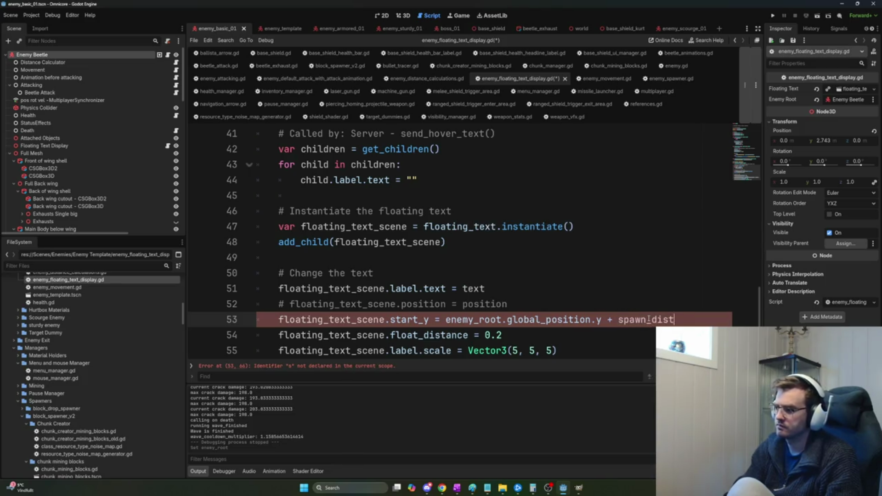
text(enemy)
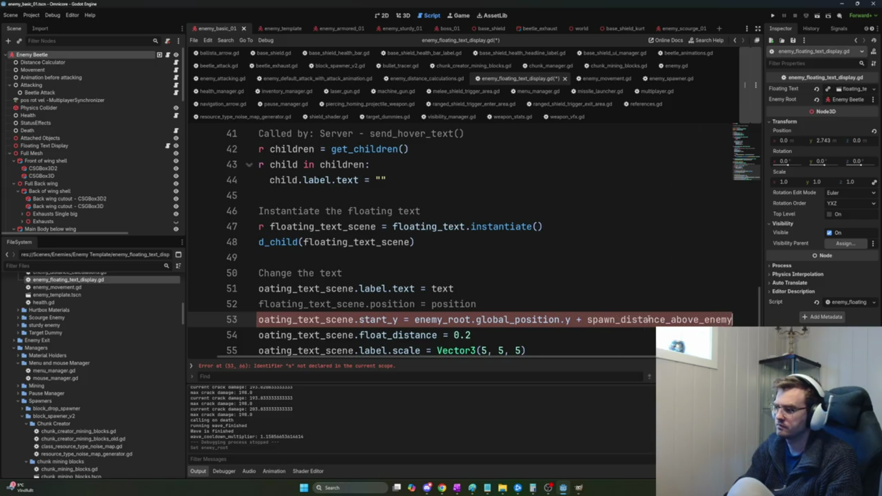
text(_root)
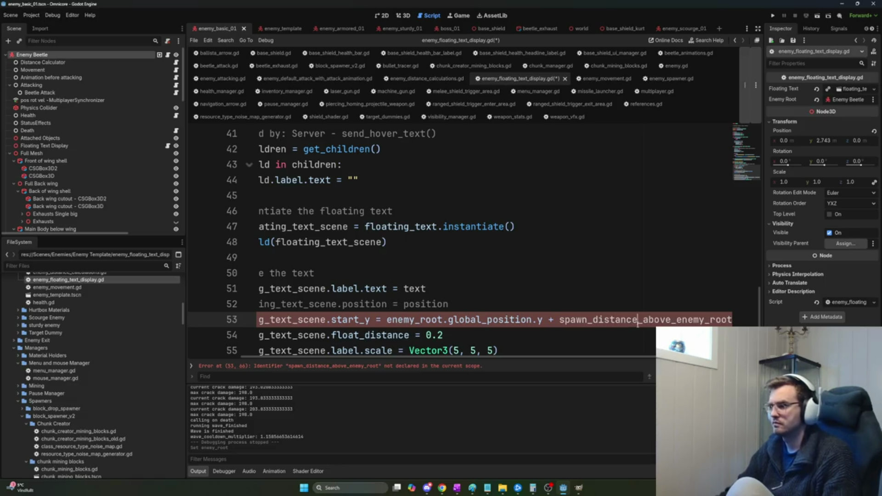
double_click(648, 318)
click(387, 320)
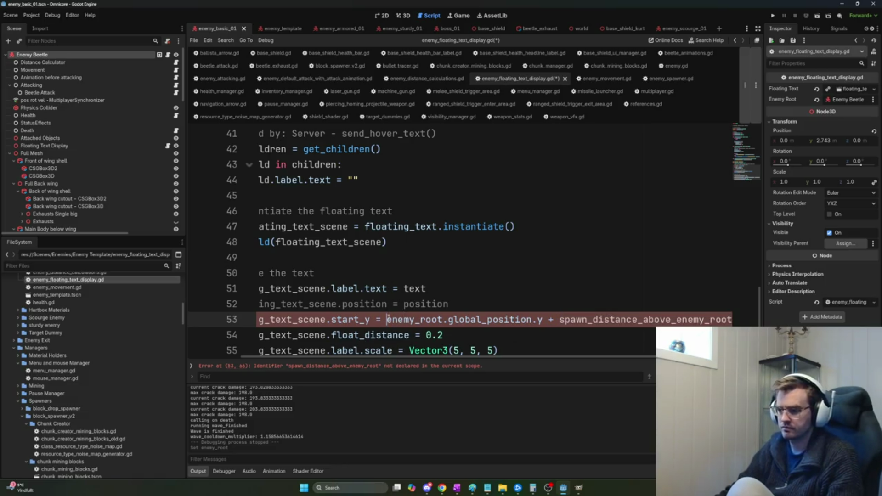
text(\)
key(Return)
key(ctrl+Home)
click(428, 244)
scroll(431, 273, down, 2)
click(467, 211)
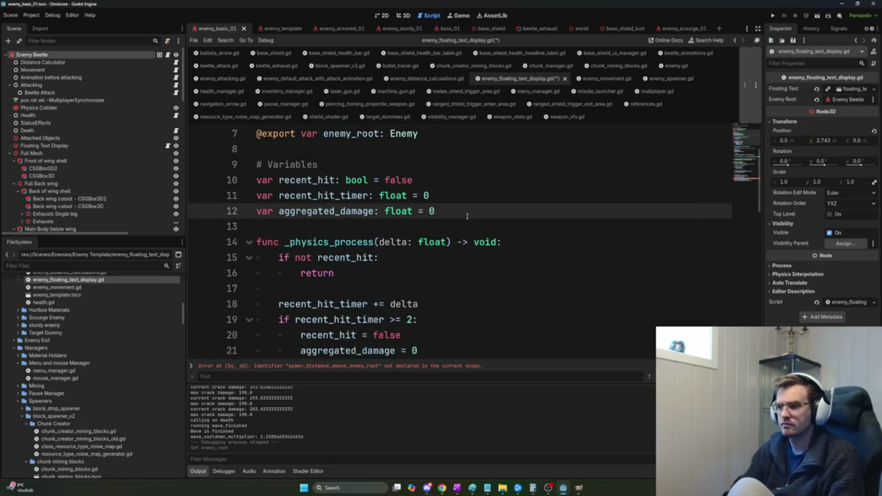
key(Return)
text(var spawn_distance_above_enemy_root)
key(BackSpace)
text(float =)
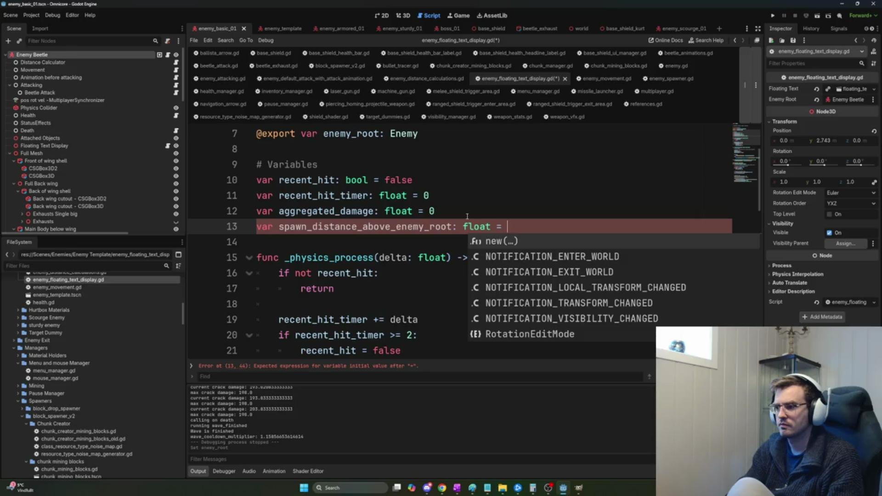
key(BackSpace)
key(BackSpace)
key(Home)
text(@export)
key(ctrl+s)
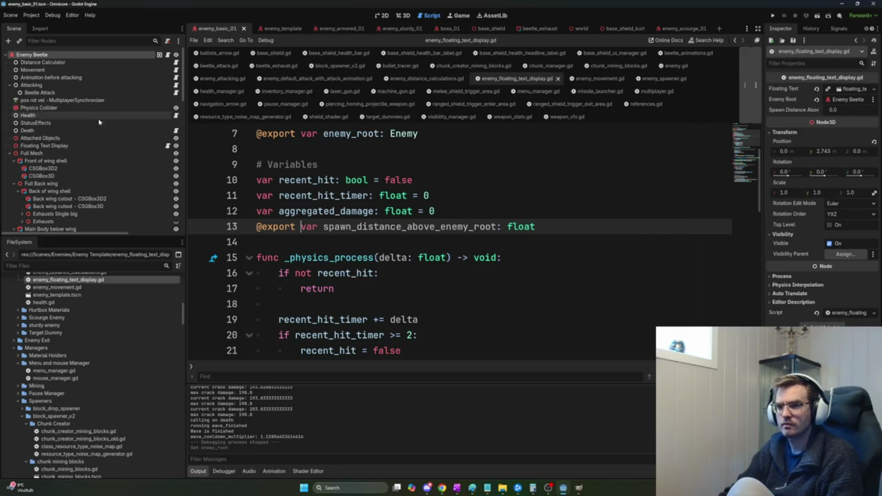
scroll(118, 188, down, 4)
click(68, 40)
Set the beetle enemy's Floating Text Display spawn distance to 3.0
text(floatin)
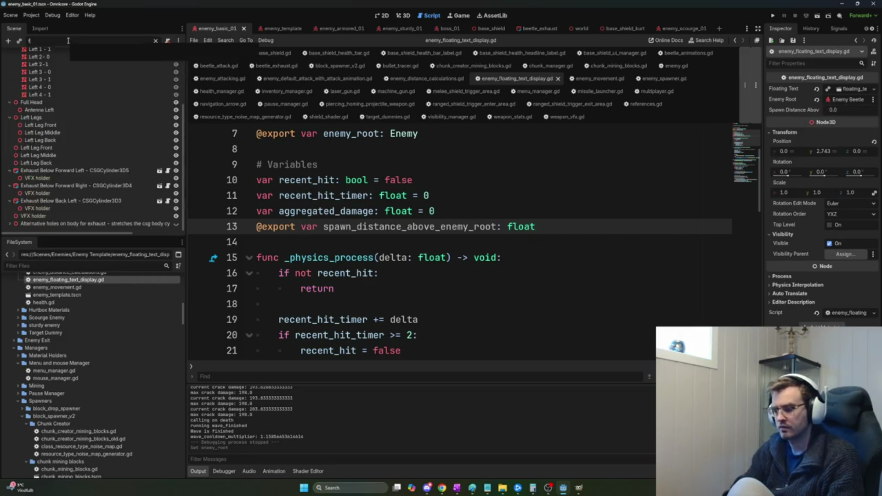
text(g)
click(40, 54)
click(858, 108)
text(3)
key(Return)
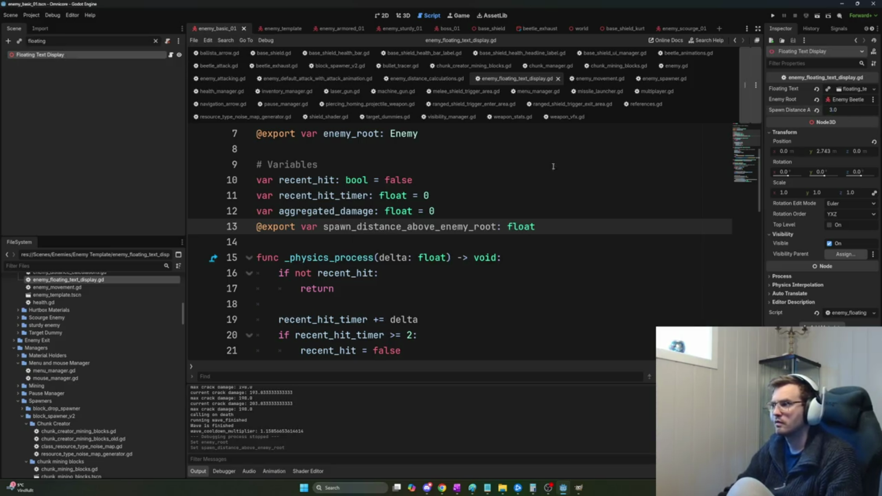
key(BackSpace)
key(BackSpace)
key(BackSpace)
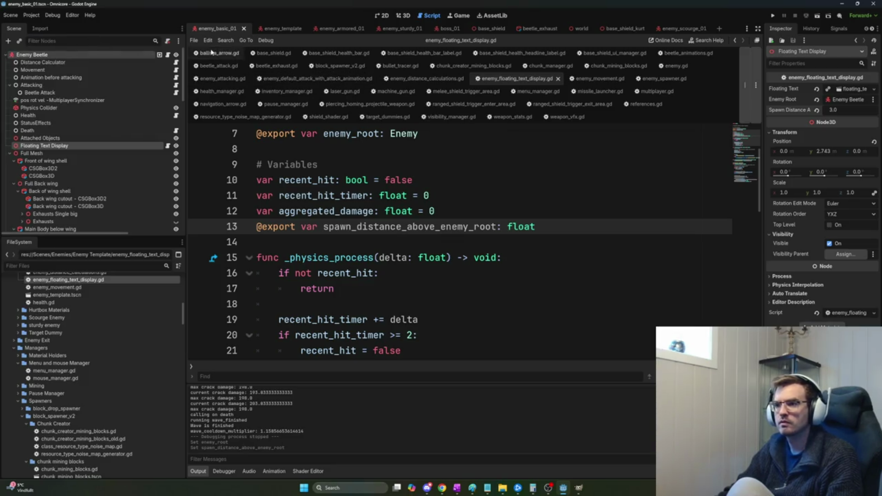
text(loa)
key(BackSpace)
key(BackSpace)
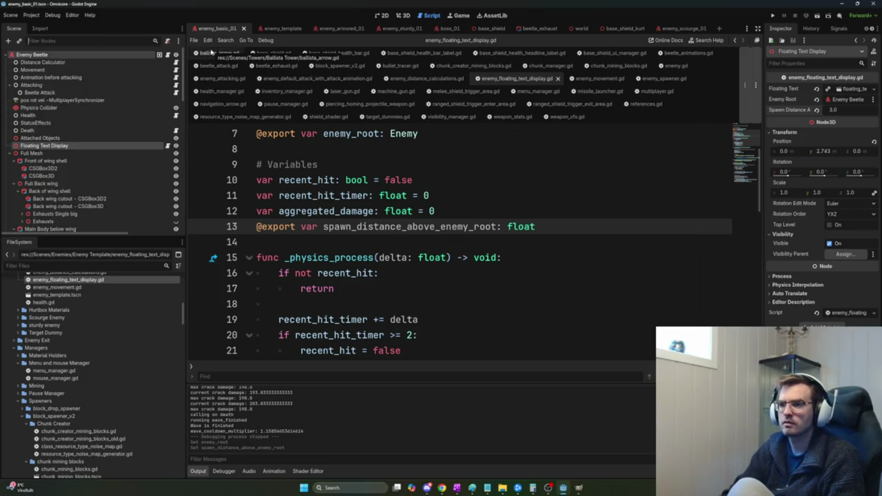
In enemy_armored_01, assign Armored Enemy 01 as the Enemy Root and save
click(330, 31)
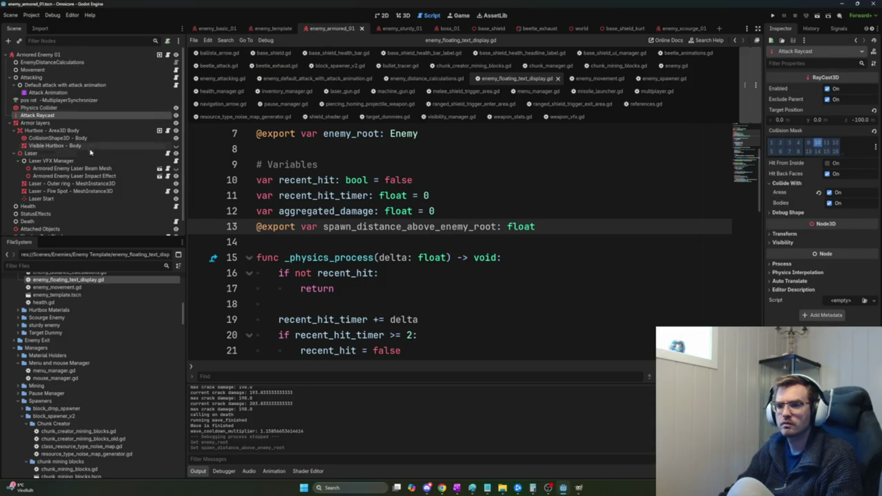
scroll(97, 182, down, 1)
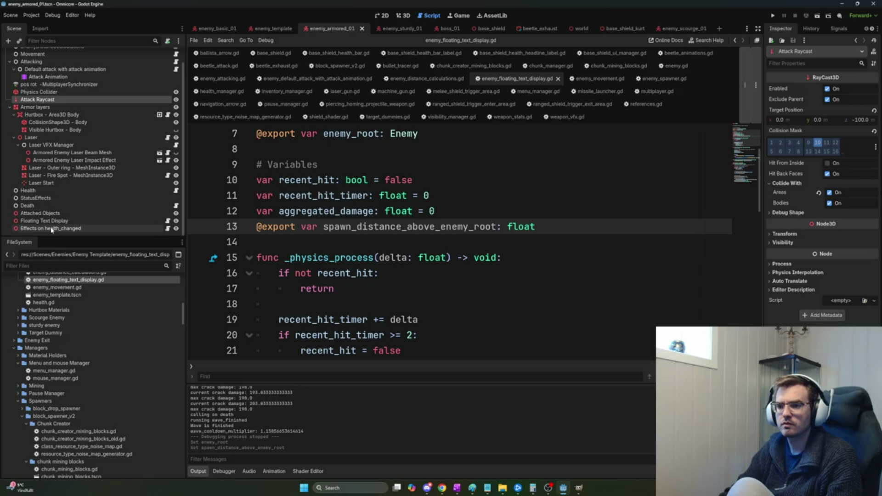
click(43, 221)
scroll(74, 93, up, 2)
mouse_move(60, 55)
mouse_down()
mouse_move(368, 83)
mouse_move(851, 100)
mouse_up()
key(ctrl+s)
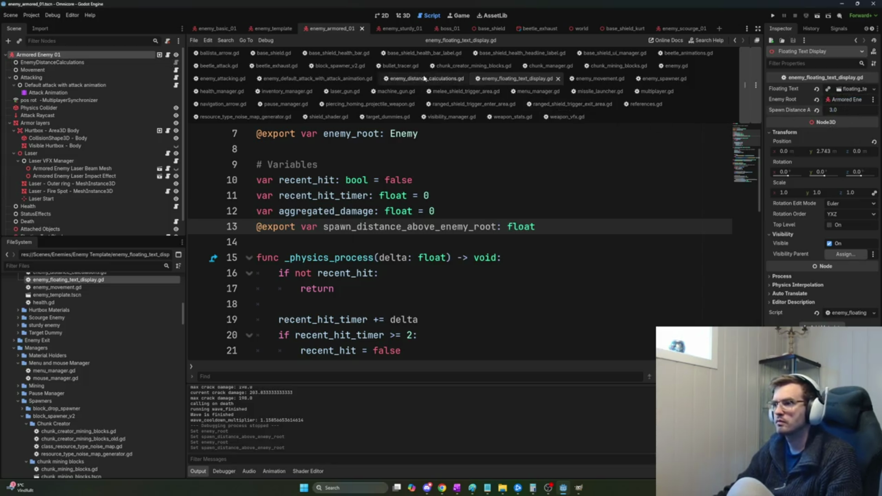
Give enemy_sturdy_01 Enemy Root Sturdy Enemy 01 and spawn distance 5.0, save, then select boss_01's Floating Text Display
click(382, 31)
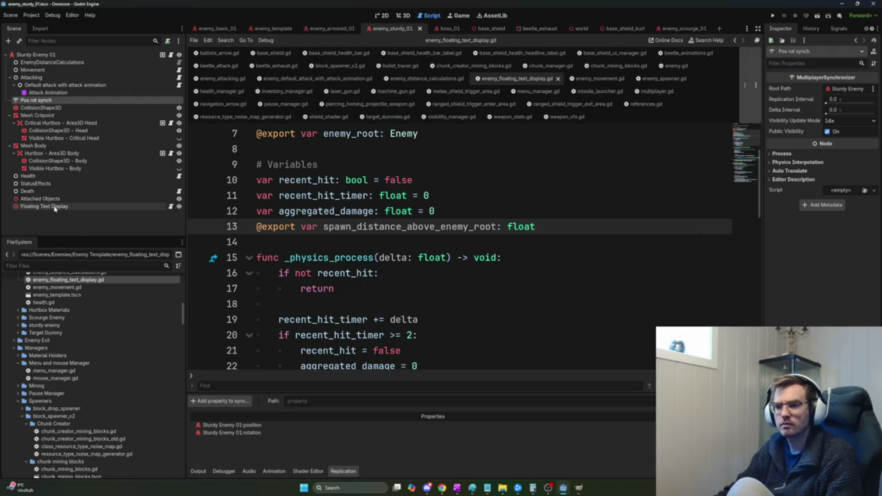
click(55, 207)
mouse_move(37, 55)
mouse_down()
mouse_move(856, 107)
mouse_move(851, 101)
mouse_up()
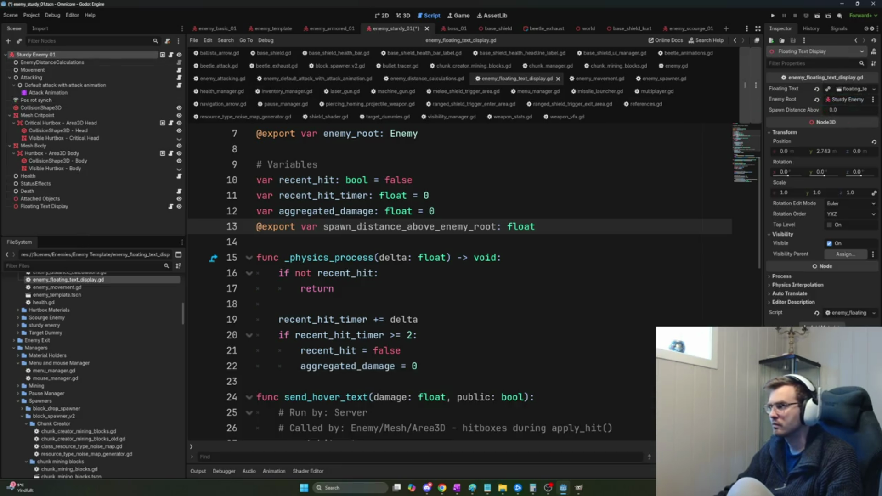
click(847, 110)
text(5)
key(Return)
key(ctrl+s)
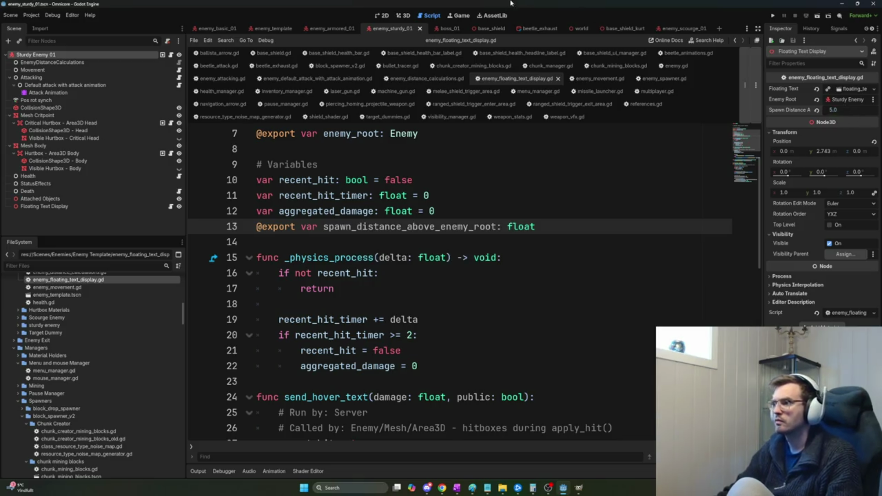
click(441, 28)
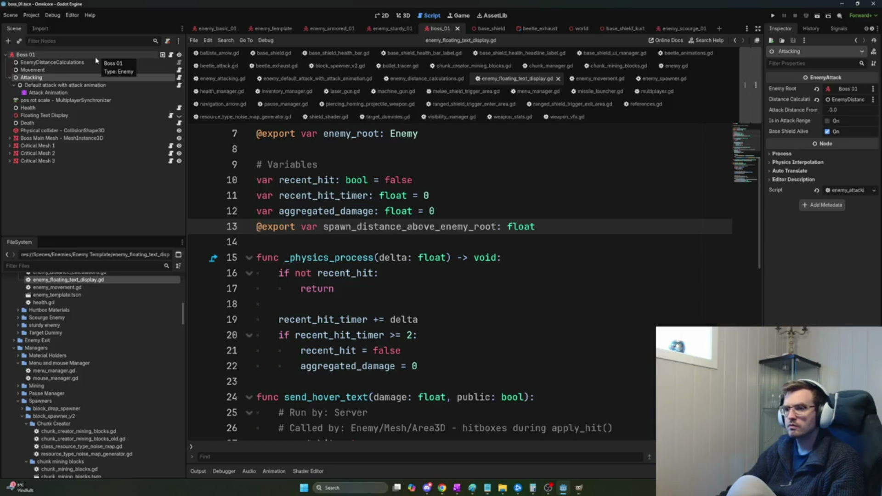
click(179, 118)
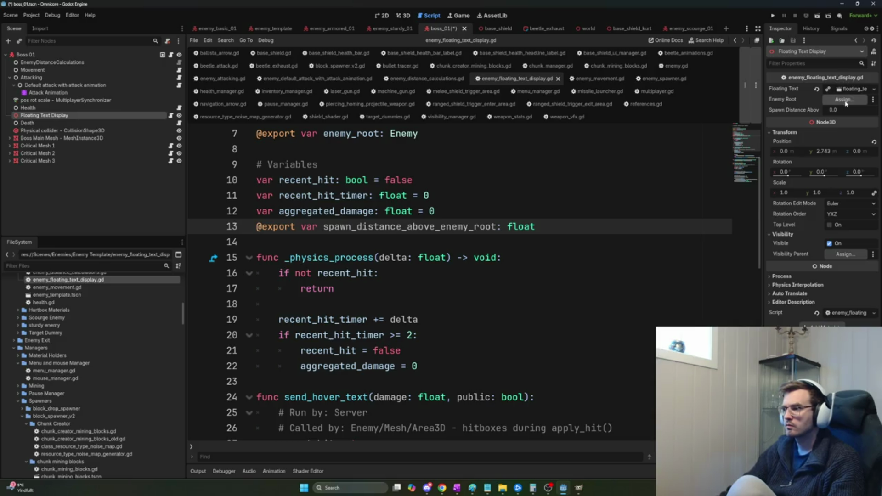
In the 3D view, move the boss's Floating Text Display node down to y -0.063
click(403, 15)
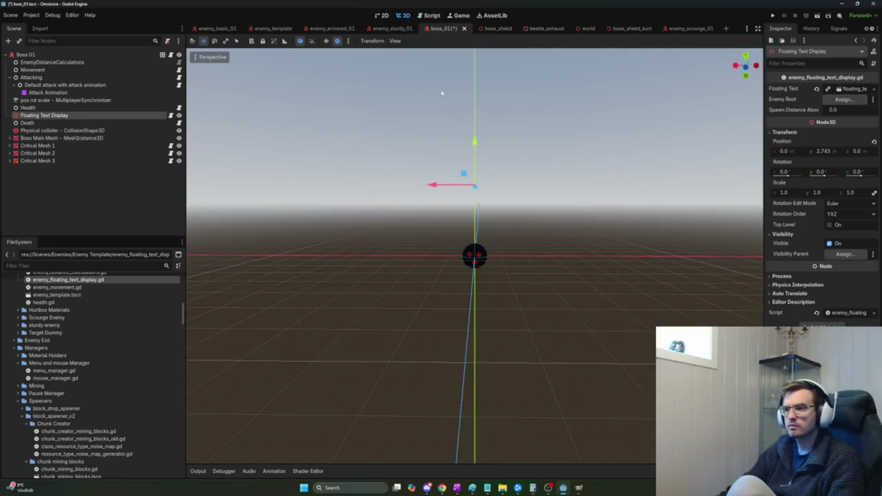
scroll(495, 182, up, 5)
drag(475, 114, 476, 225)
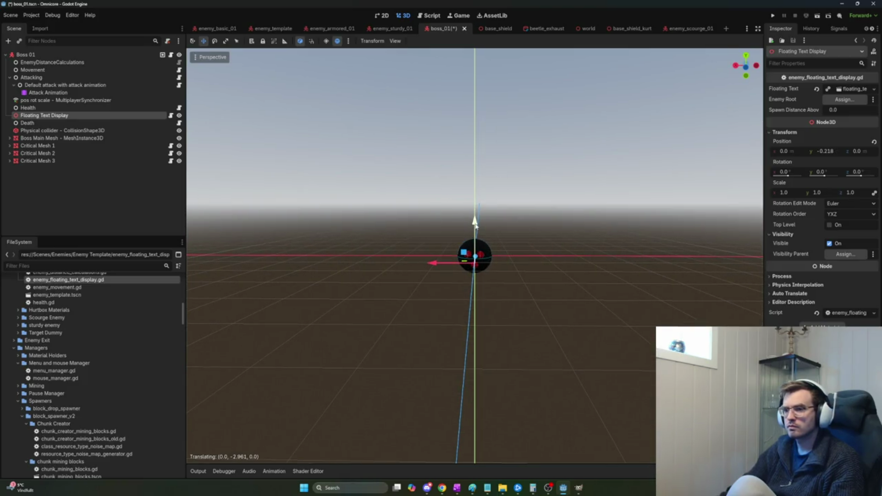
scroll(502, 244, up, 8)
mouse_move(503, 248)
mouse_down()
mouse_move(460, 258)
mouse_move(478, 258)
mouse_move(479, 209)
mouse_up()
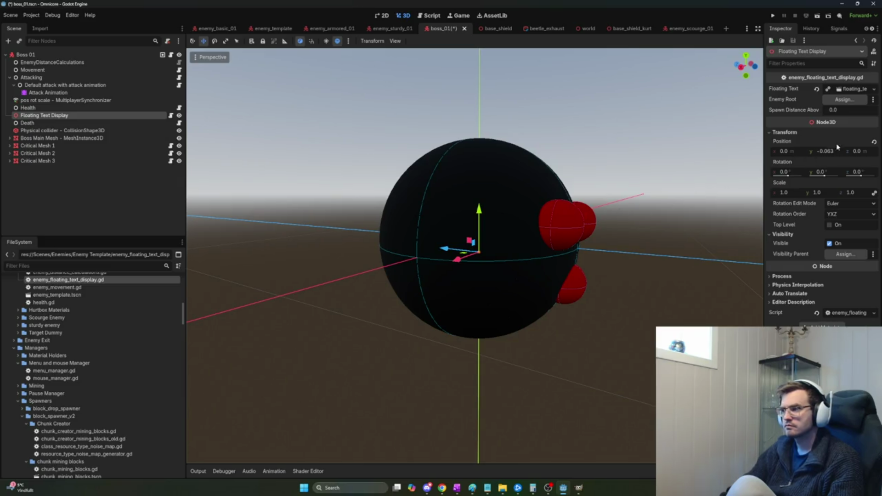
Set Boss 01 as Enemy Root with Spawn Distance Above 15.0, save, then open enemy_scourge_01
click(58, 55)
mouse_move(58, 56)
mouse_down()
mouse_move(827, 106)
mouse_move(846, 101)
mouse_up()
click(849, 112)
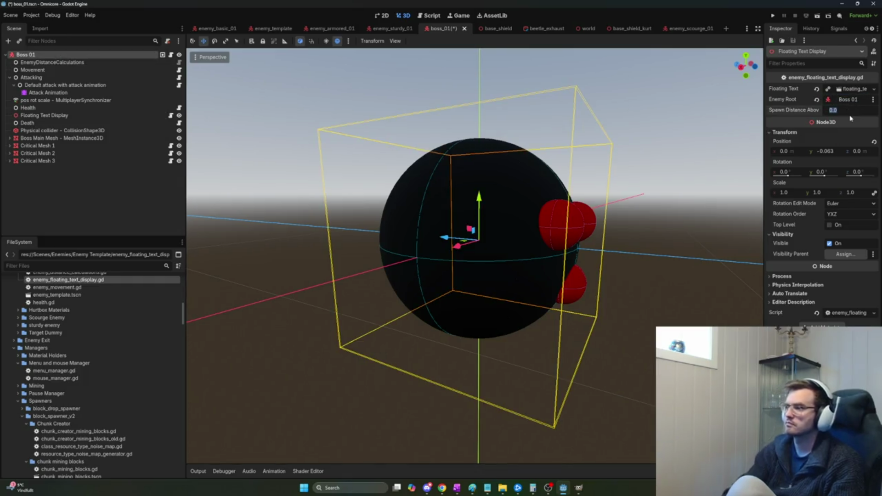
text(5)
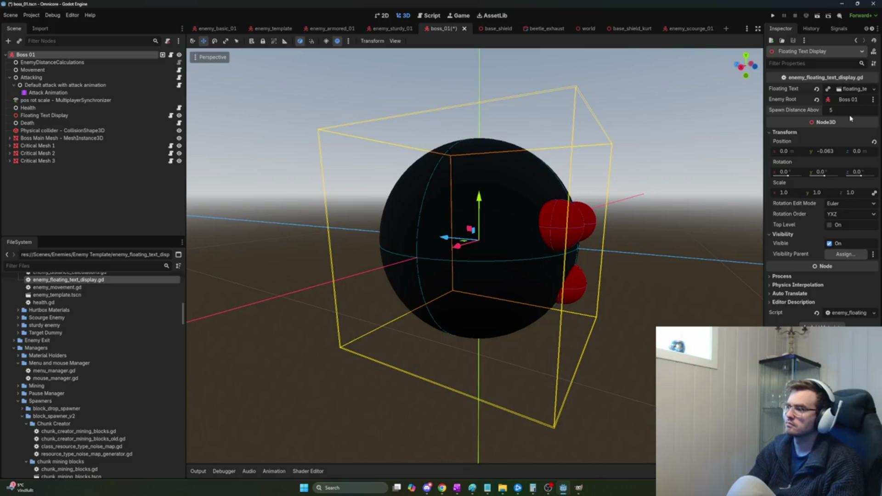
key(Return)
key(ctrl+s)
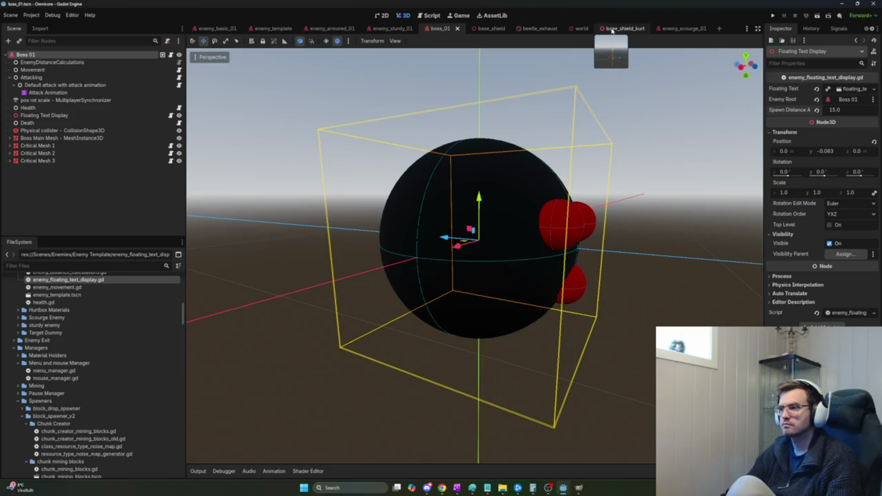
click(675, 29)
click(53, 153)
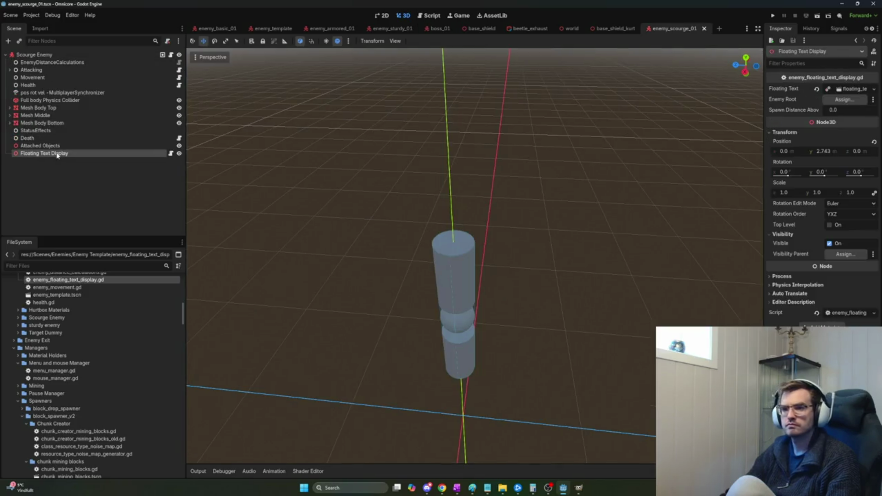
Root the scourge's floating text to Scourge Enemy at spawn distance 3.0, then test-run the game with F5
drag(69, 56, 846, 100)
click(833, 110)
text(3)
key(Return)
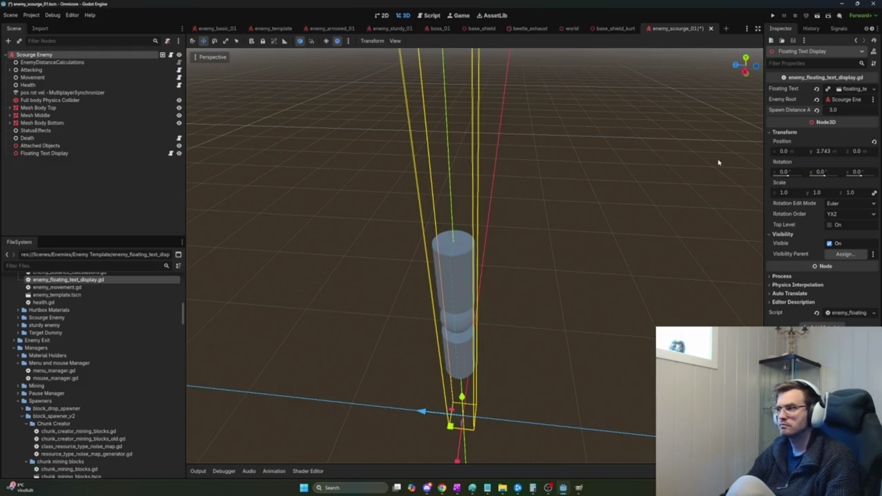
key(F5)
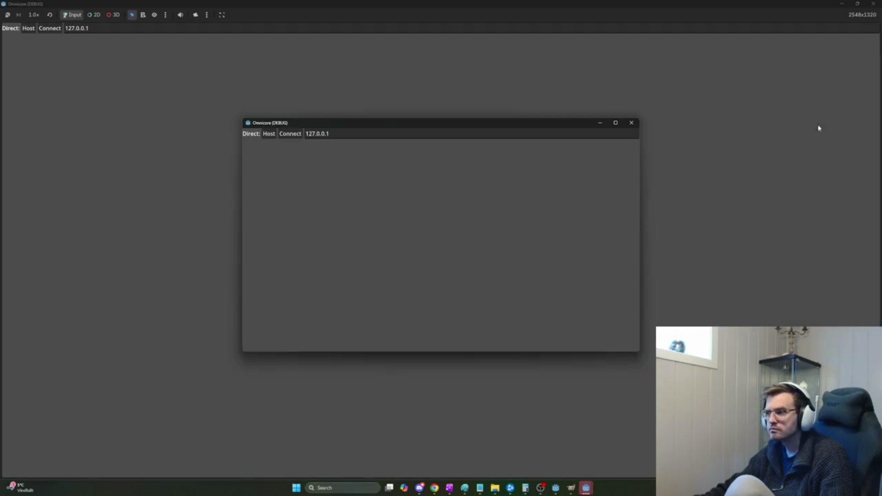
key(alt+Tab)
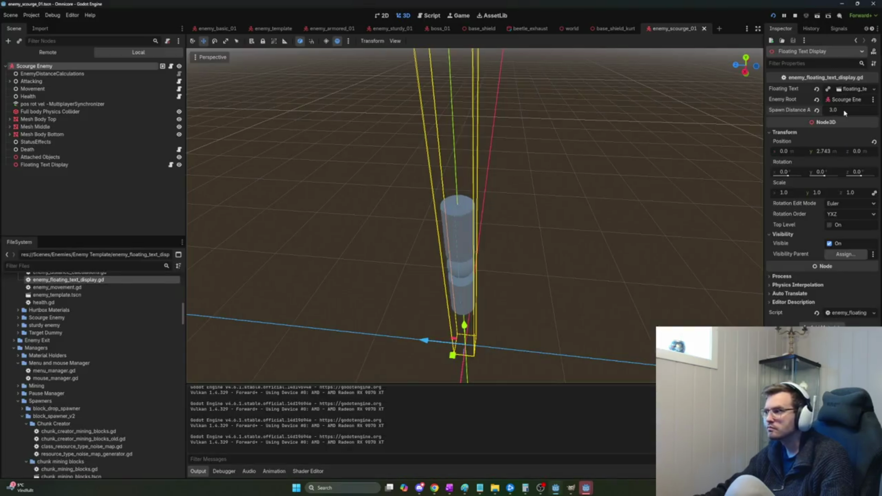